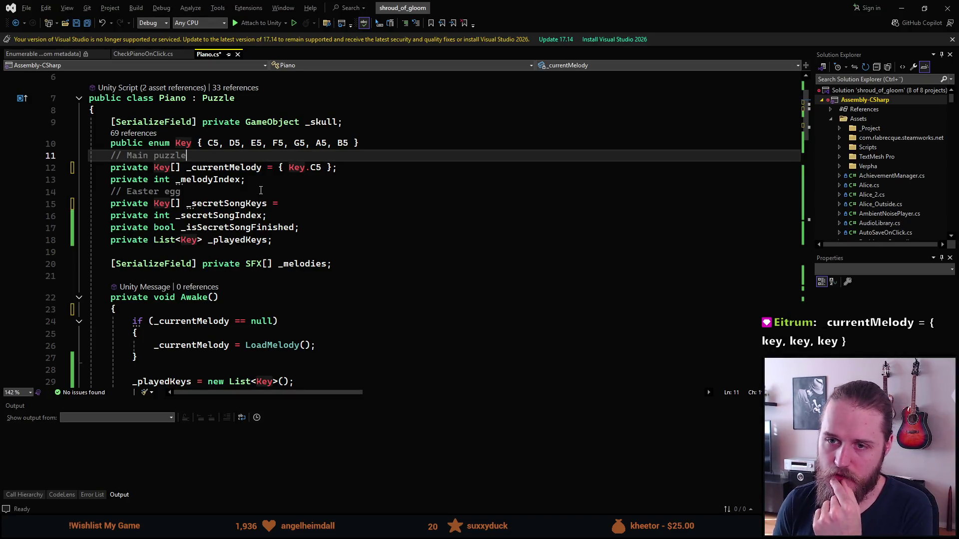
# Step: Add a '// C D E C E D' comment on a new line under '// Main puzzle', above _currentMelody
pyautogui.press('Return')
pyautogui.press('Return')
pyautogui.press('Up')
pyautogui.press('Return')
pyautogui.write('//')
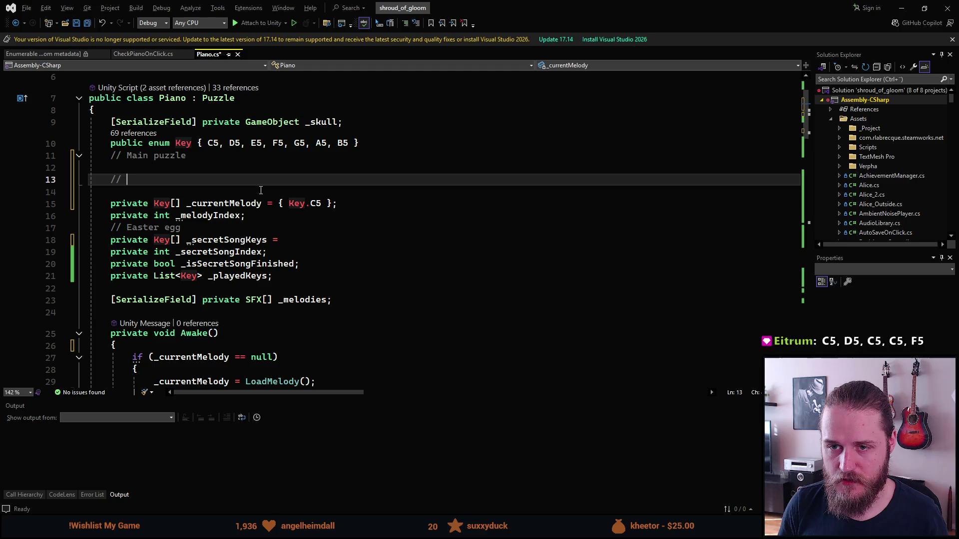
pyautogui.write('C5,')
pyautogui.press('BackSpace')
pyautogui.press('BackSpace')
pyautogui.press('BackSpace')
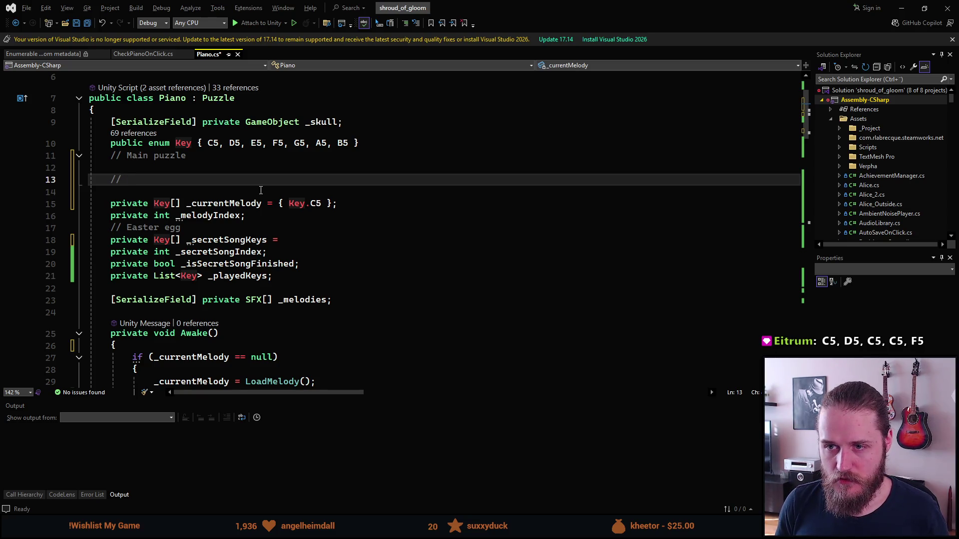
pyautogui.write(' C D E C E D')
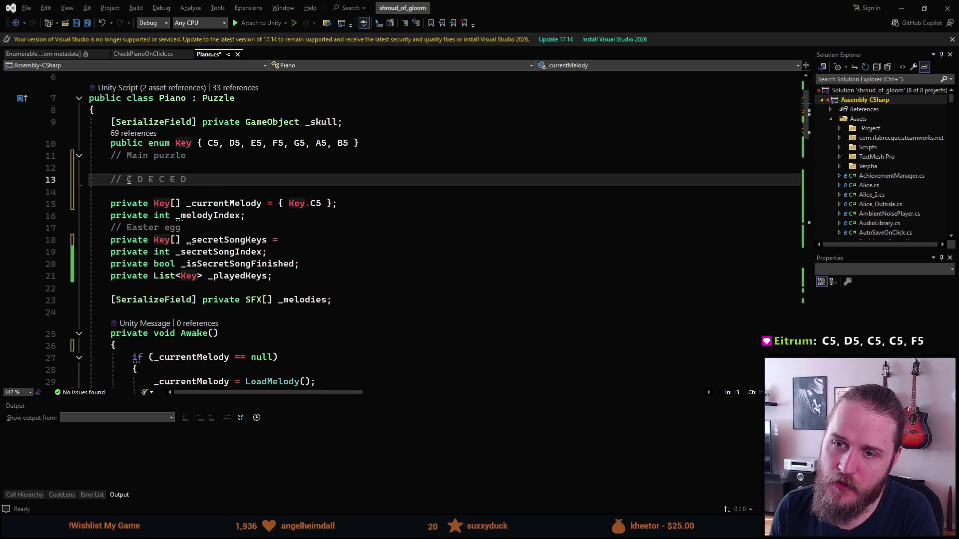
pyautogui.moveTo(128, 180); pyautogui.dragTo(150, 181)
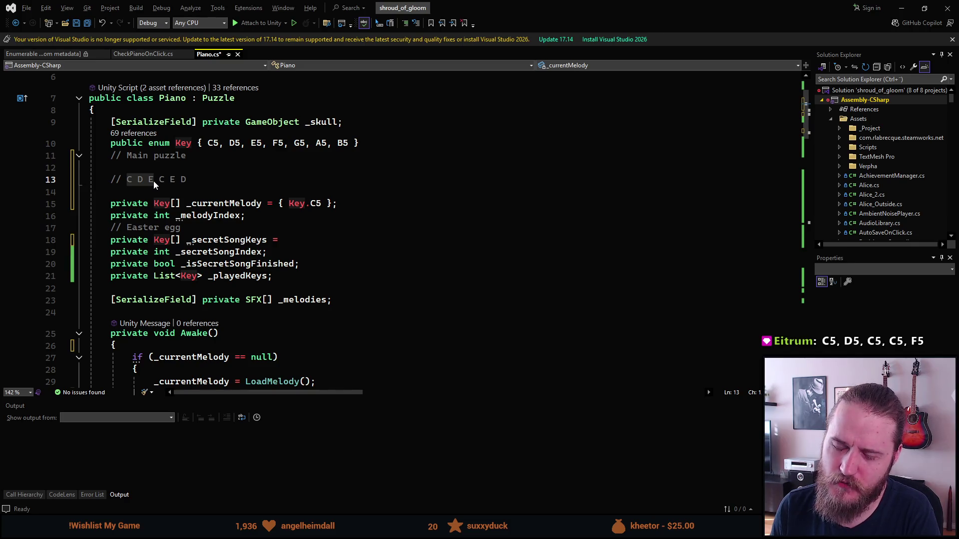
pyautogui.click(127, 181)
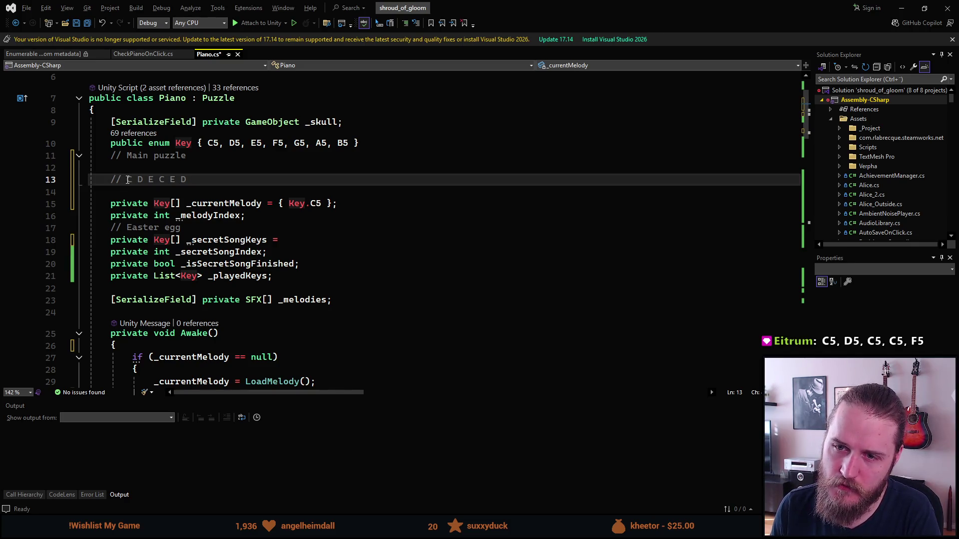
pyautogui.moveTo(128, 180); pyautogui.dragTo(132, 180)
pyautogui.click(162, 181)
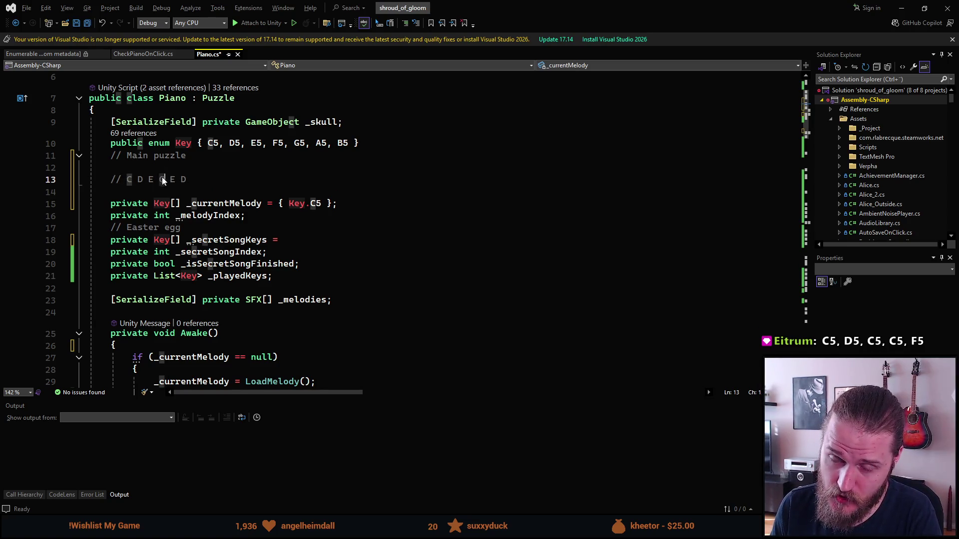
pyautogui.hotkey('alt', 'Tab')
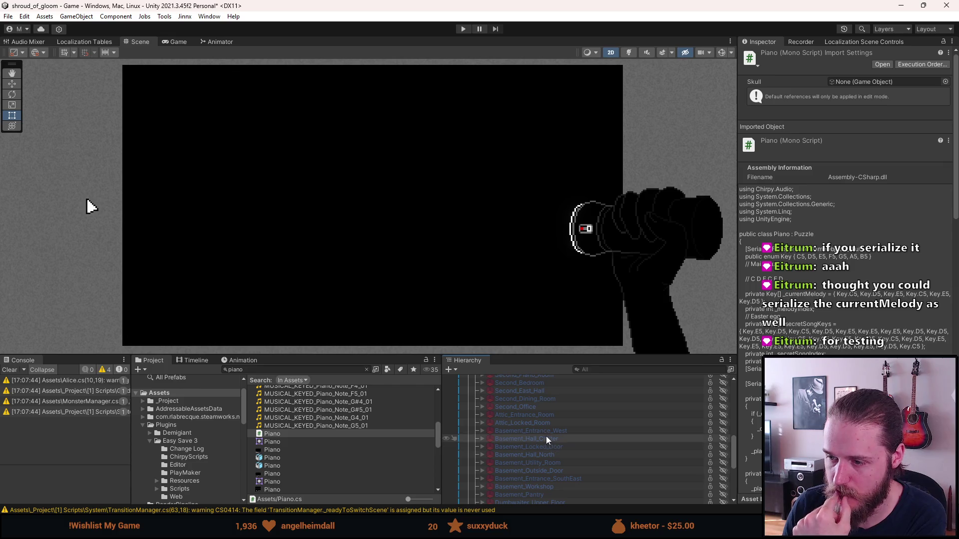
# Step: Enable Second_Piano_Room in the Hierarchy and enter Play mode
pyautogui.scroll(3, 547, 450)
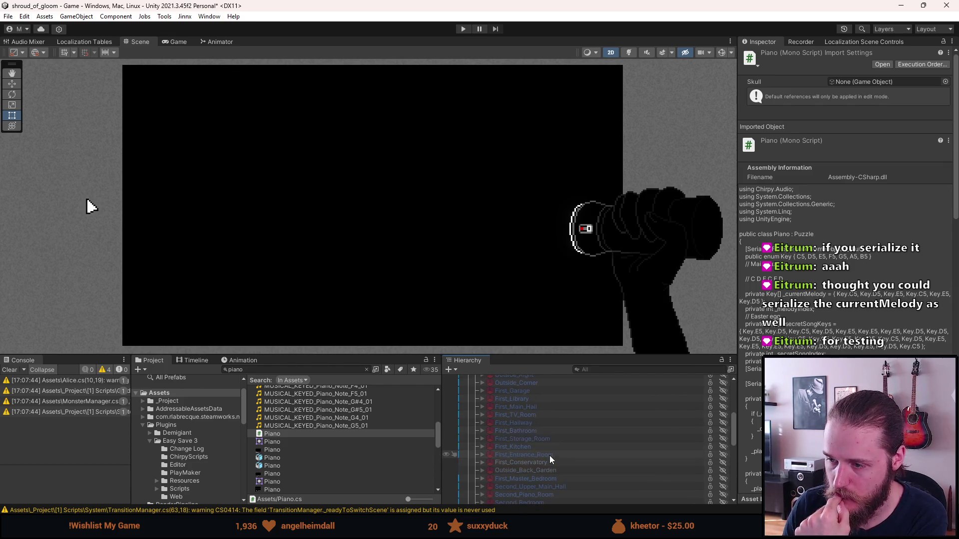
pyautogui.click(545, 494)
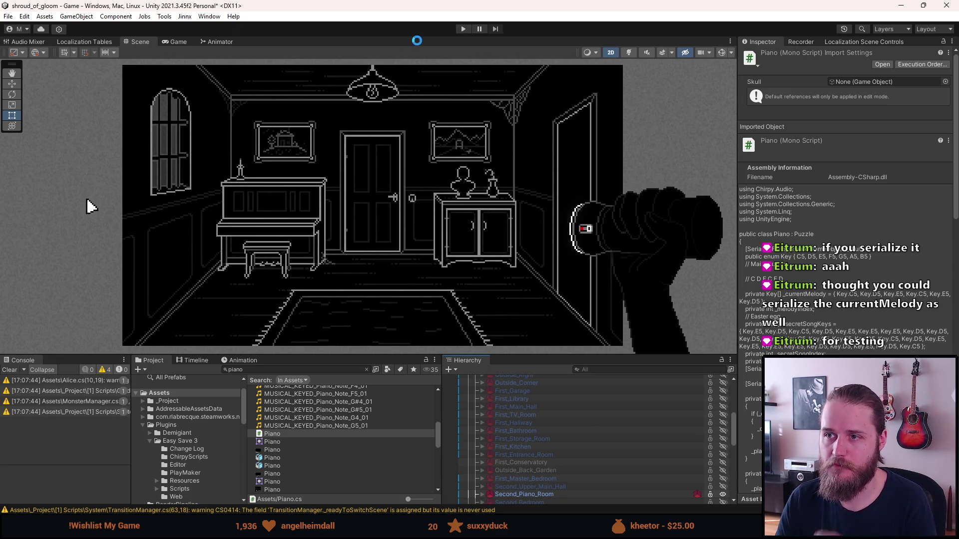
pyautogui.hotkey('ctrl', 'p')
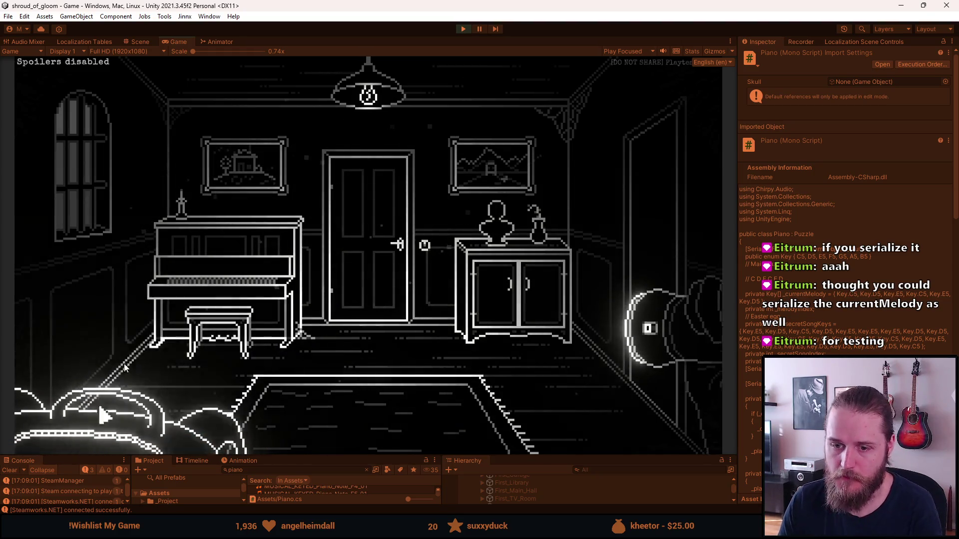
# Step: Clear the Console, enlarge the bottom panels, select Piano_Close_Up, and open the piano close-up in the game
pyautogui.click(19, 470)
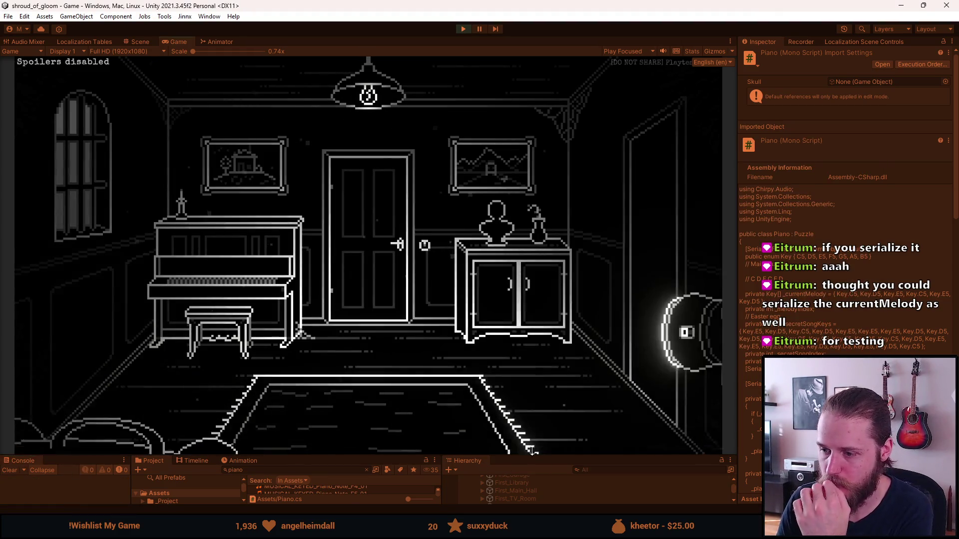
pyautogui.moveTo(555, 455); pyautogui.dragTo(556, 372)
pyautogui.scroll(-4, 556, 442)
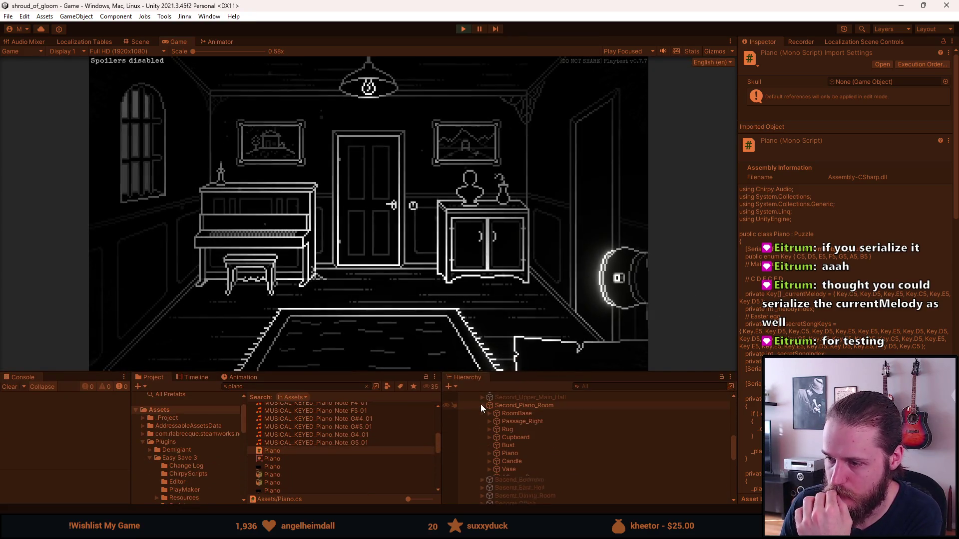
pyautogui.scroll(-4, 528, 446)
pyautogui.click(535, 473)
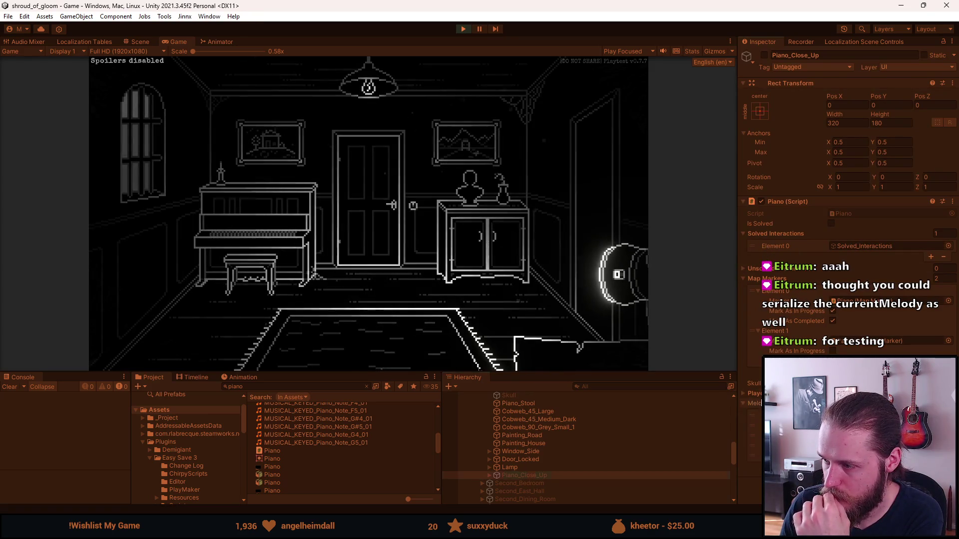
pyautogui.scroll(-1, 799, 244)
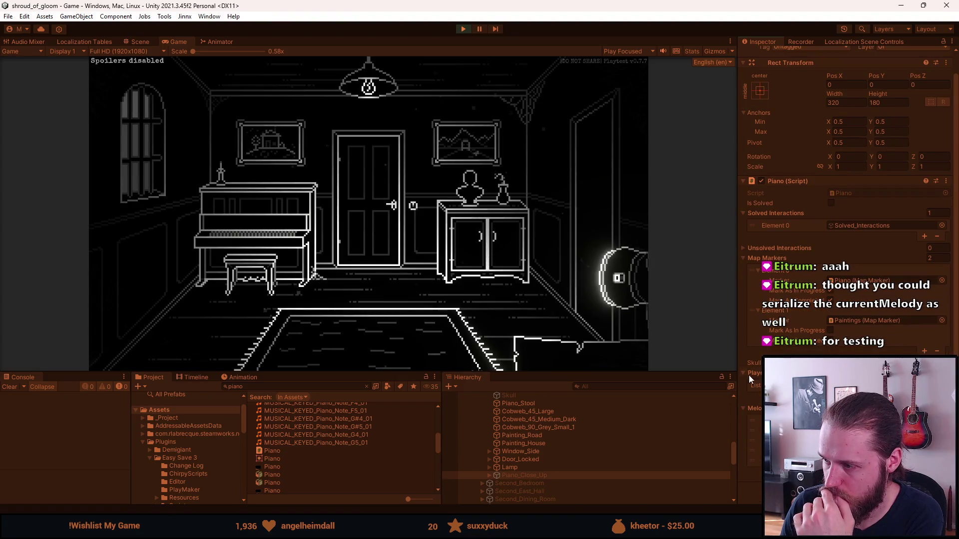
pyautogui.click(254, 225)
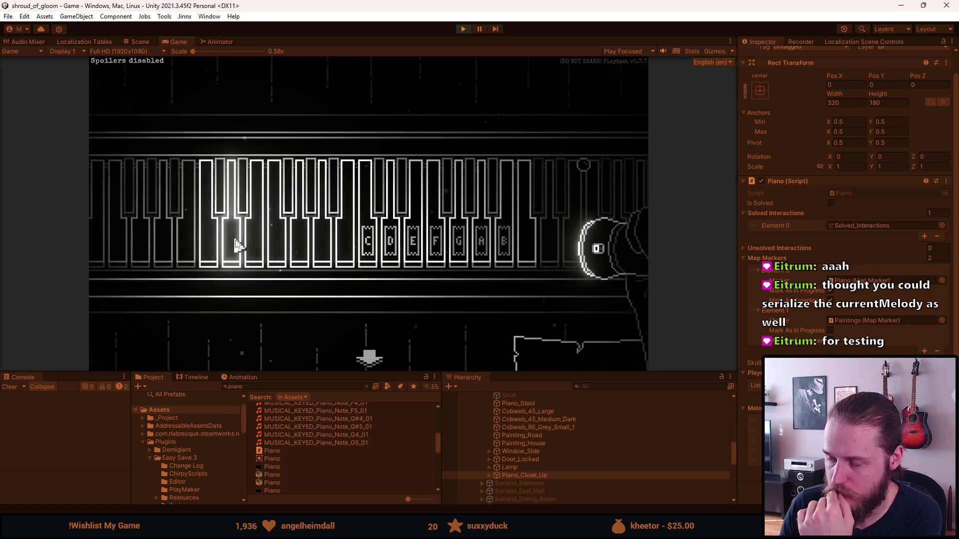
# Step: Play assorted piano keys including C, D, F and A, which log INCORRECT messages
pyautogui.click(258, 256)
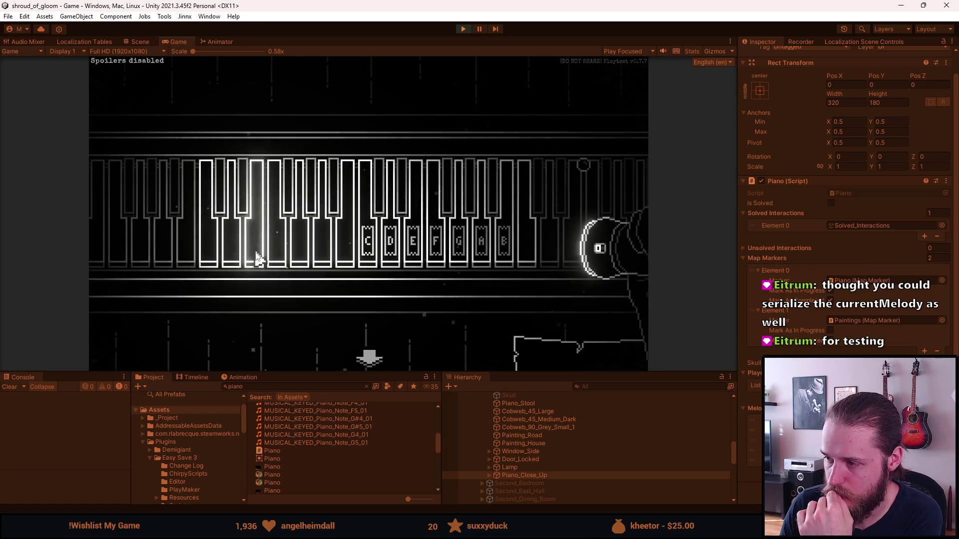
pyautogui.click(294, 261)
pyautogui.click(321, 261)
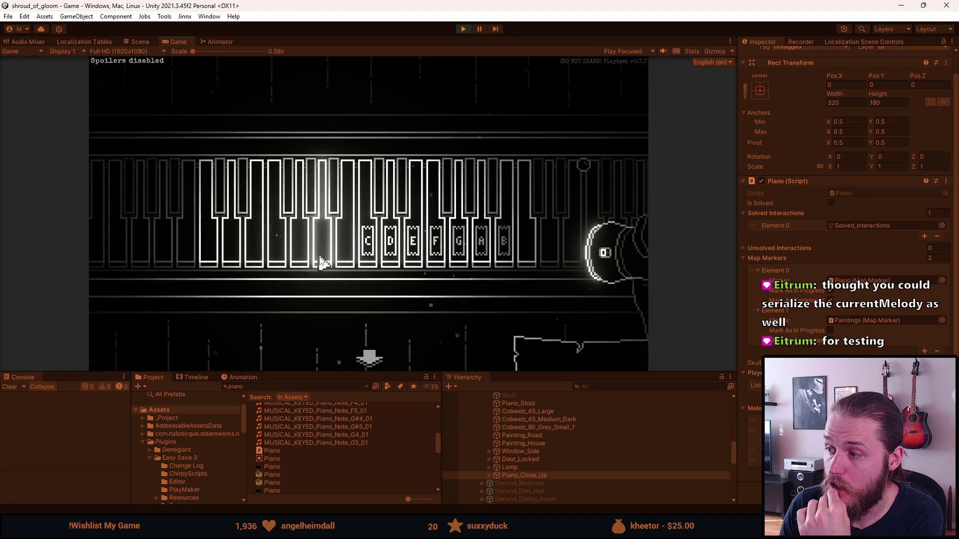
pyautogui.click(372, 262)
pyautogui.click(375, 264)
pyautogui.click(376, 263)
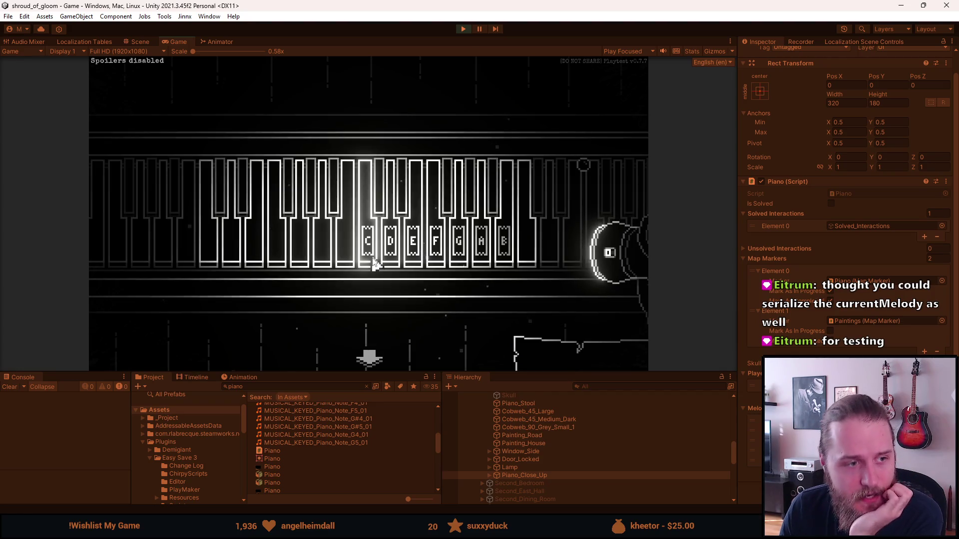
pyautogui.click(363, 258)
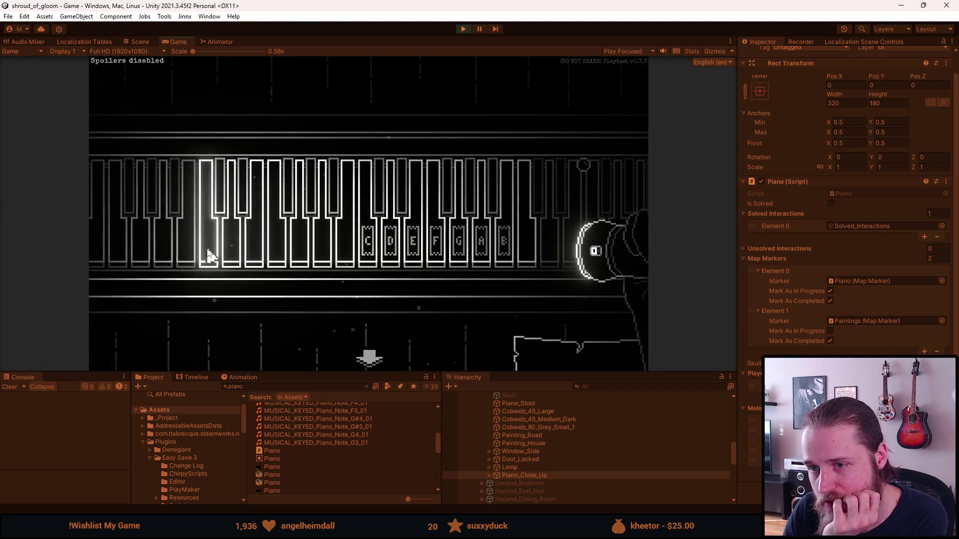
pyautogui.click(255, 250)
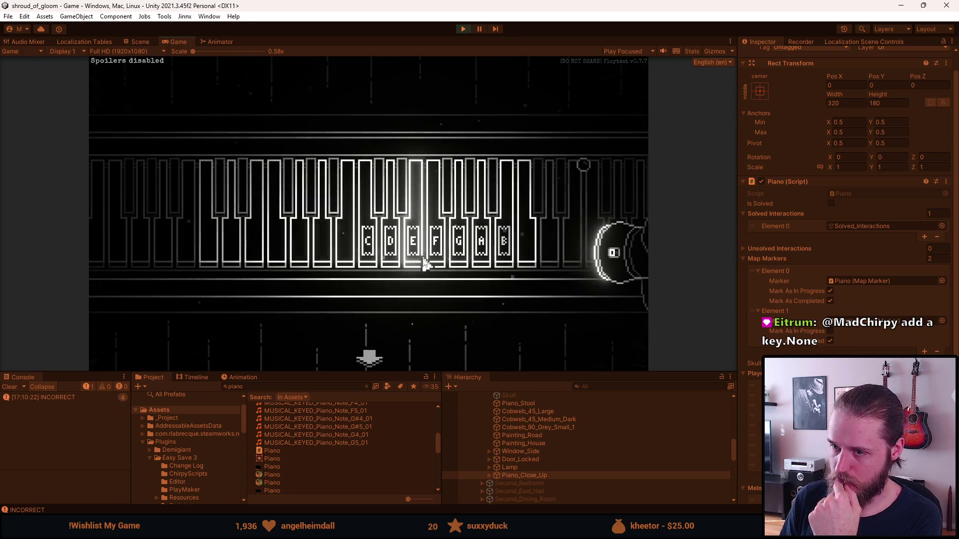
pyautogui.click(400, 257)
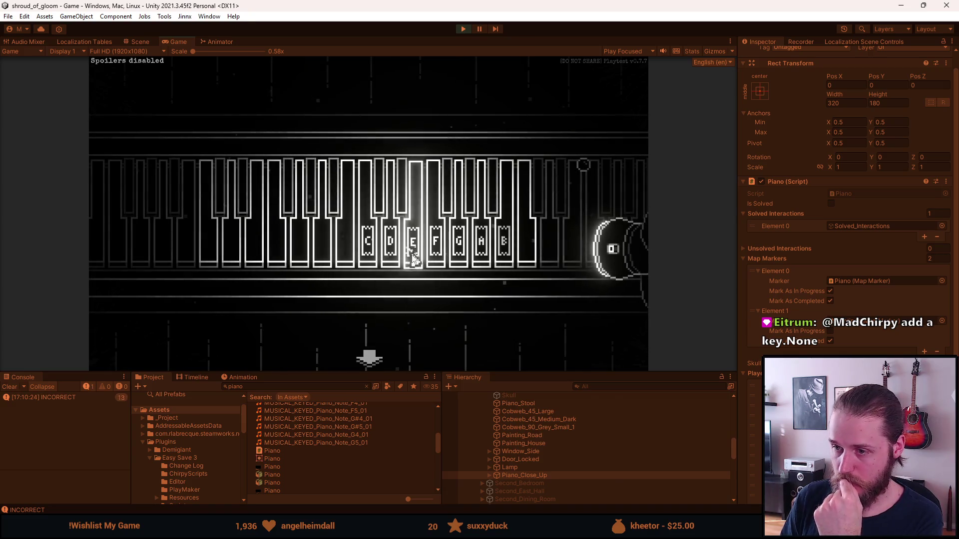
pyautogui.click(438, 258)
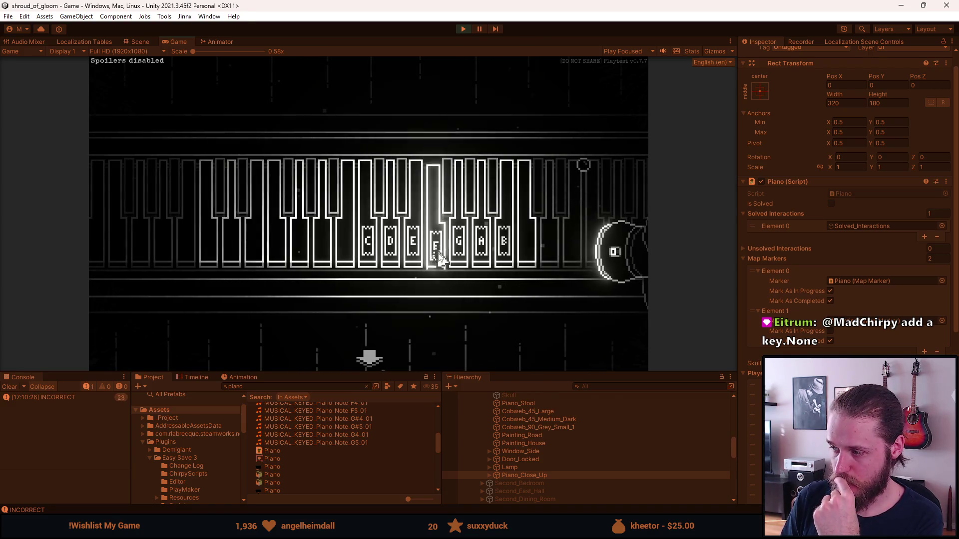
pyautogui.click(482, 254)
# Step: Return to the game and try the E and F keys repeatedly on the piano
pyautogui.hotkey('alt', 'Tab')
pyautogui.scroll(-10, 869, 312)
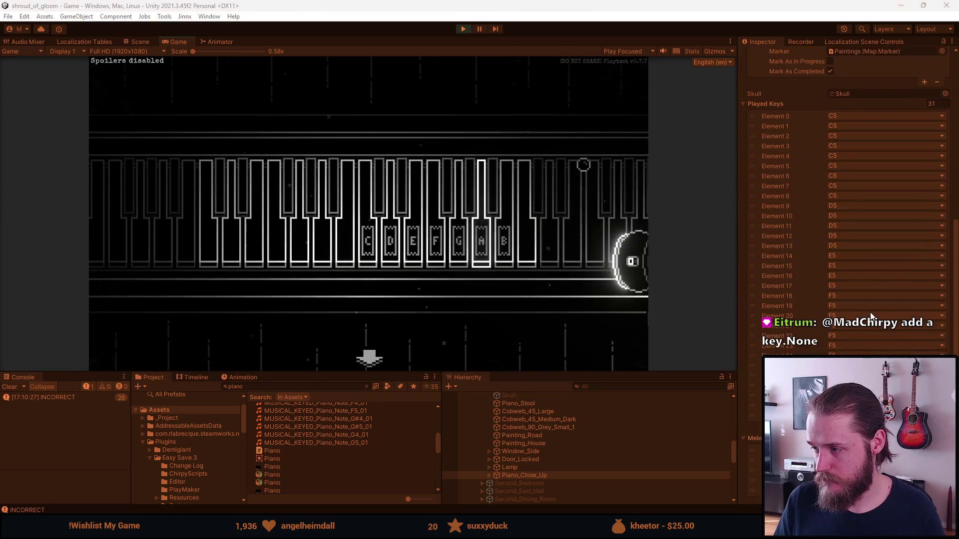
pyautogui.click(423, 244)
pyautogui.scroll(-3, 785, 242)
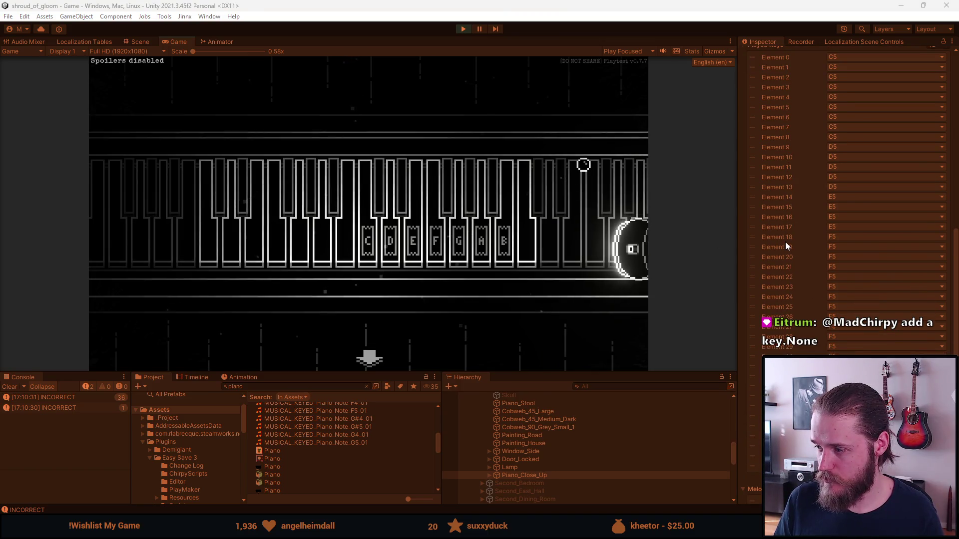
pyautogui.scroll(-3, 784, 245)
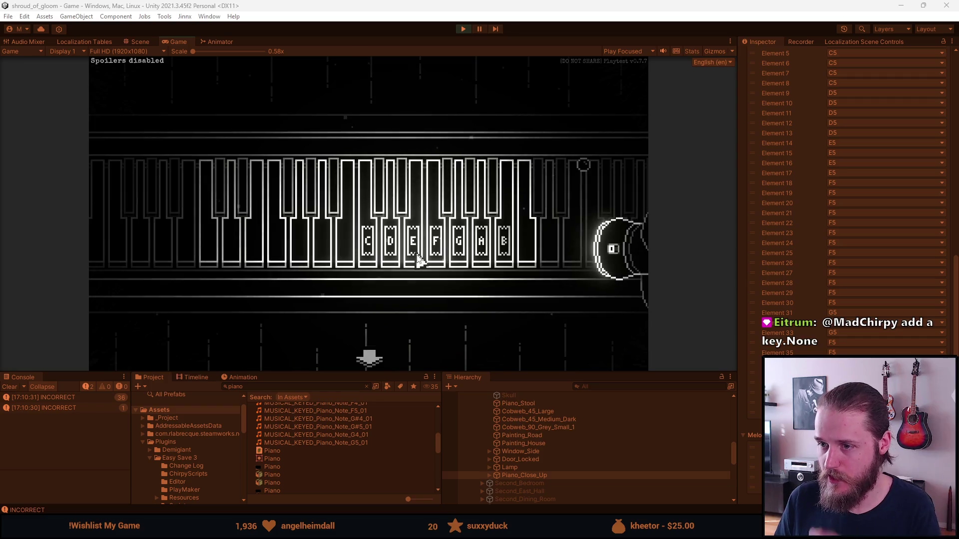
pyautogui.click(418, 259)
pyautogui.click(419, 260)
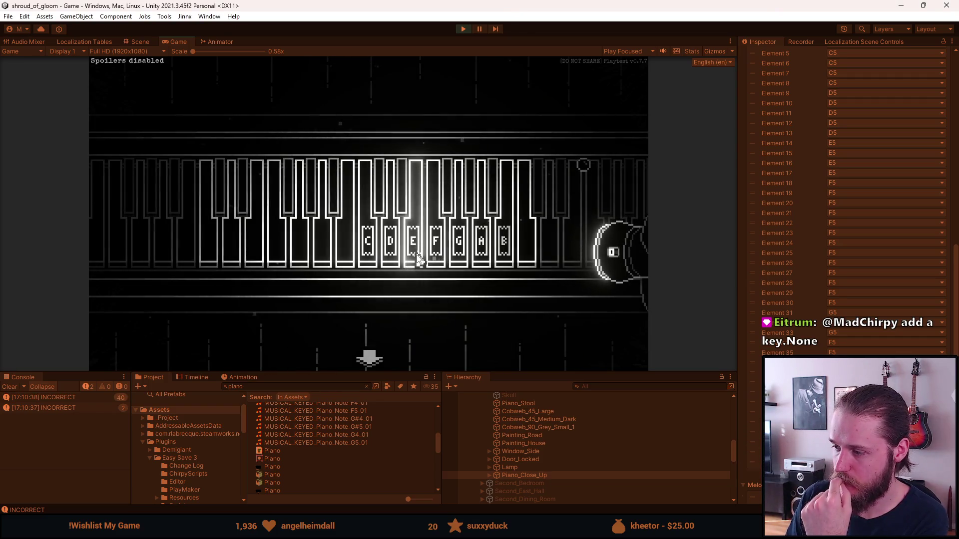
pyautogui.click(445, 262)
pyautogui.click(424, 263)
pyautogui.click(424, 262)
pyautogui.click(421, 261)
pyautogui.click(414, 257)
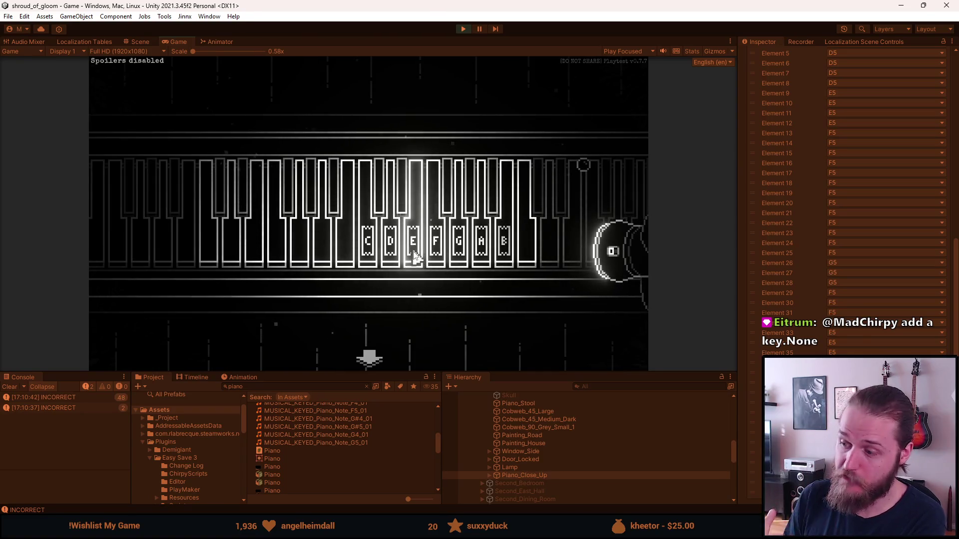
# Step: Play the C key followed by the E key several times
pyautogui.scroll(5, 824, 280)
pyautogui.scroll(-8, 795, 254)
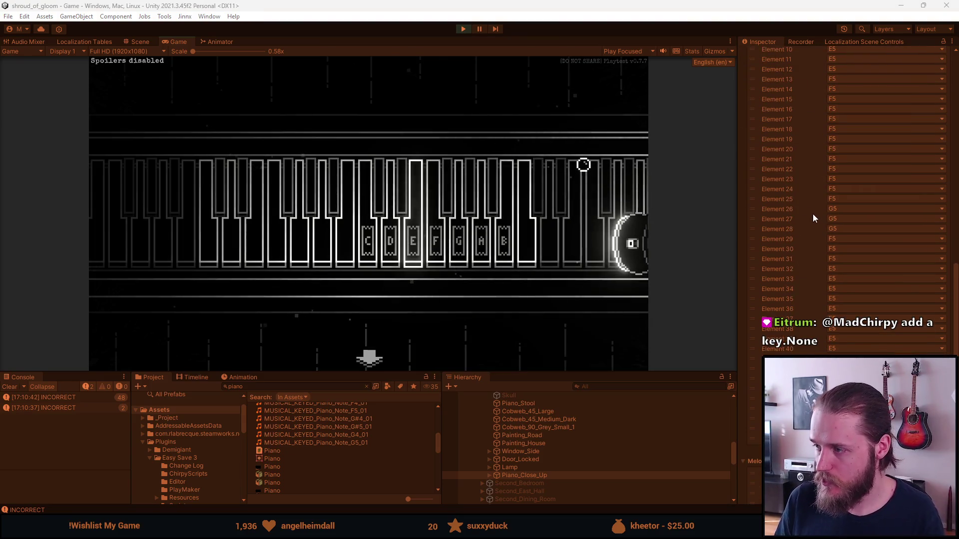
pyautogui.scroll(1, 769, 258)
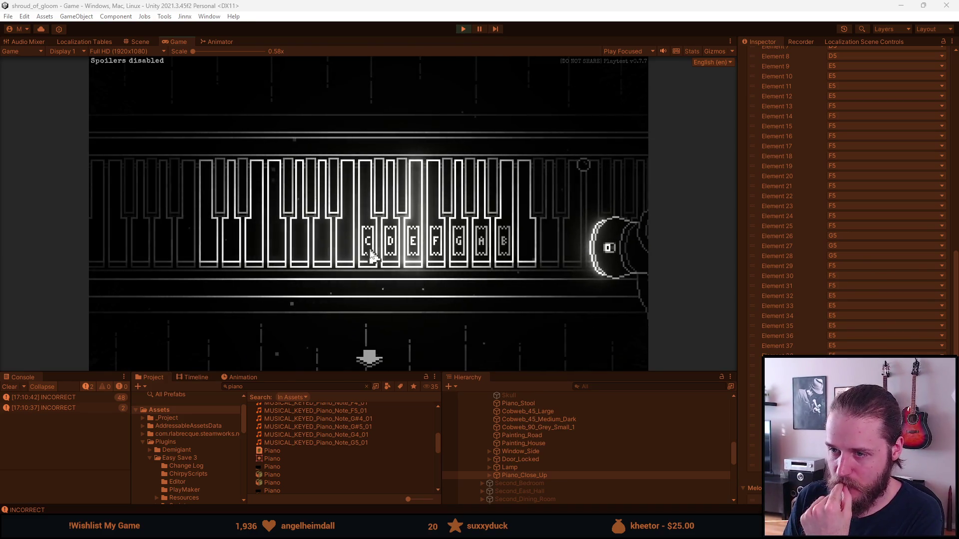
pyautogui.click(372, 258)
pyautogui.click(408, 254)
pyautogui.click(408, 254)
pyautogui.click(408, 255)
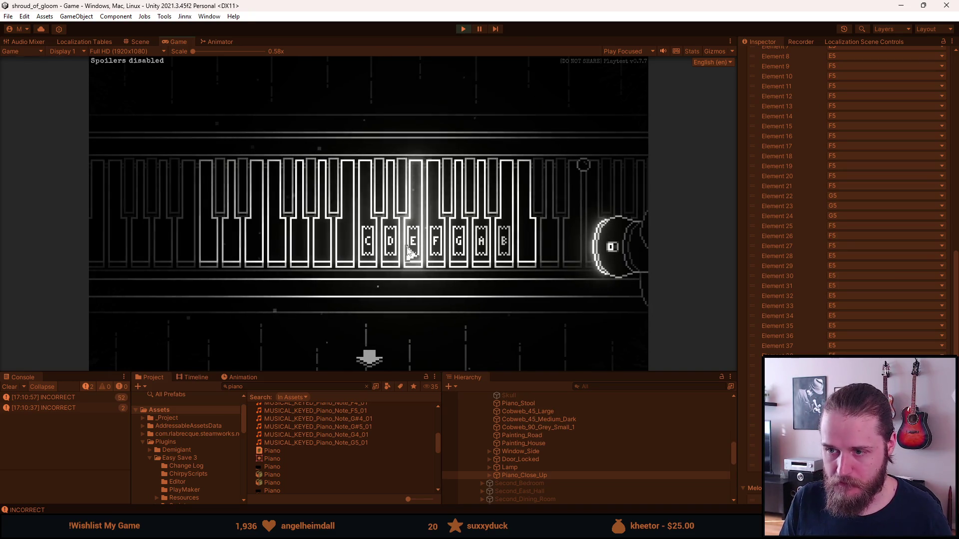
# Step: Play the C, D, E, C, E, D sequence until the Console logs CORRECT
pyautogui.click(376, 253)
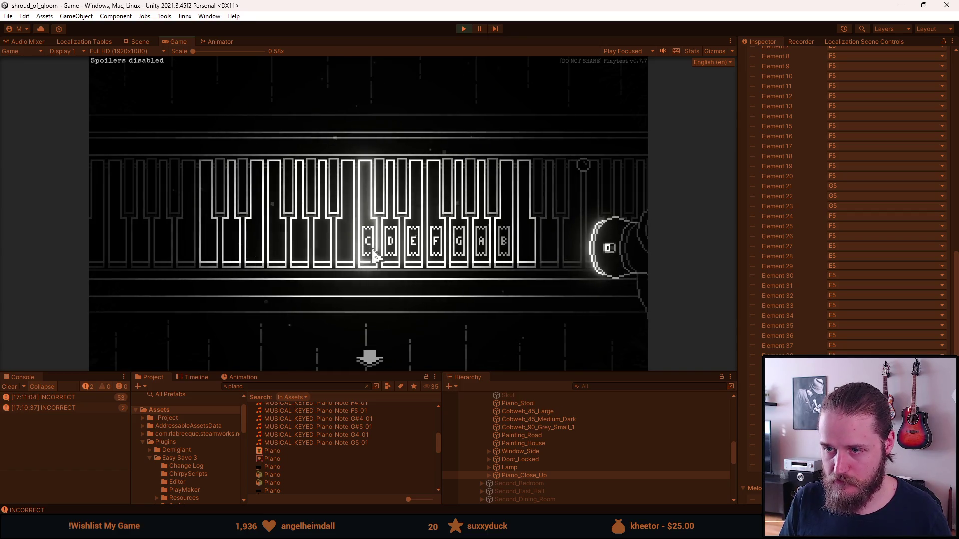
pyautogui.click(390, 255)
pyautogui.click(413, 253)
pyautogui.click(413, 254)
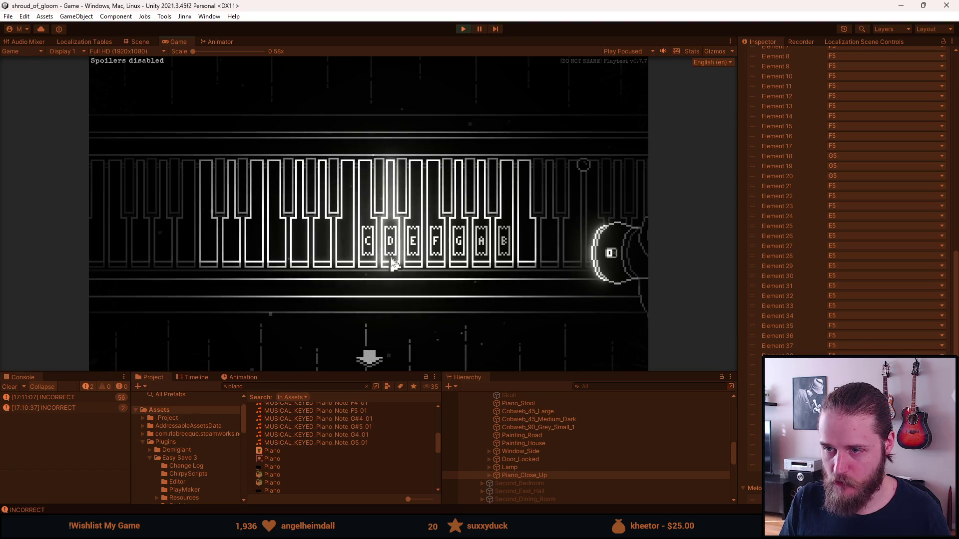
pyautogui.click(411, 259)
pyautogui.click(391, 259)
pyautogui.click(378, 260)
pyautogui.click(411, 261)
pyautogui.click(397, 261)
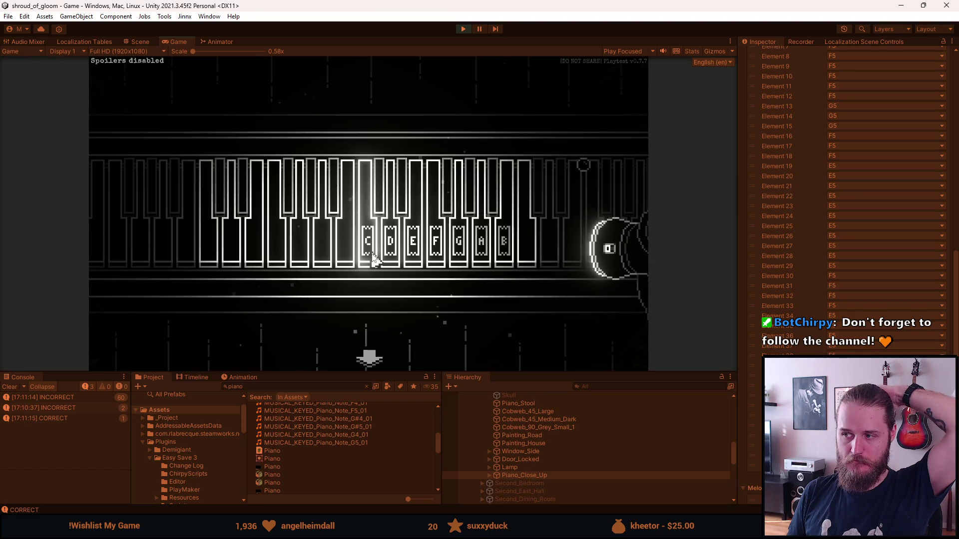
# Step: Play the C, D and E notes of the melody on the piano keys
pyautogui.click(377, 260)
pyautogui.click(382, 260)
pyautogui.click(384, 262)
pyautogui.click(384, 262)
pyautogui.click(388, 262)
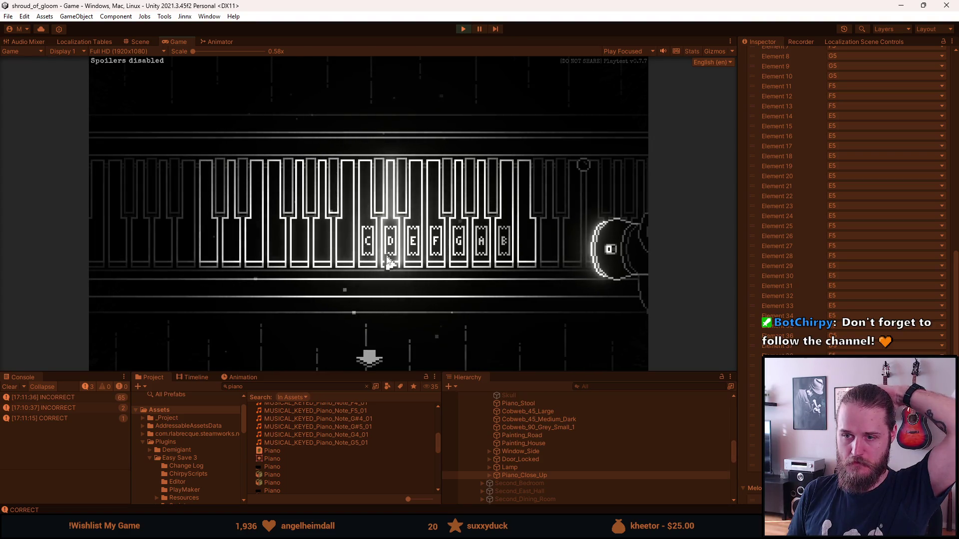
pyautogui.click(388, 260)
pyautogui.click(389, 260)
pyautogui.click(407, 259)
pyautogui.click(389, 260)
pyautogui.click(414, 260)
# Step: Finish the melody for a second CORRECT, then return to the room and reopen the piano close-up
pyautogui.click(414, 260)
pyautogui.click(407, 259)
pyautogui.click(391, 255)
pyautogui.click(394, 257)
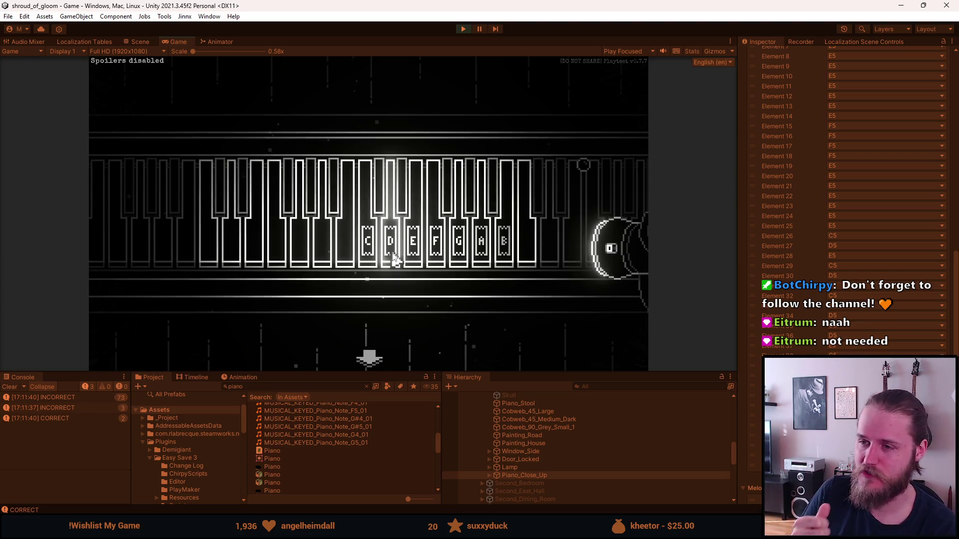
pyautogui.click(374, 362)
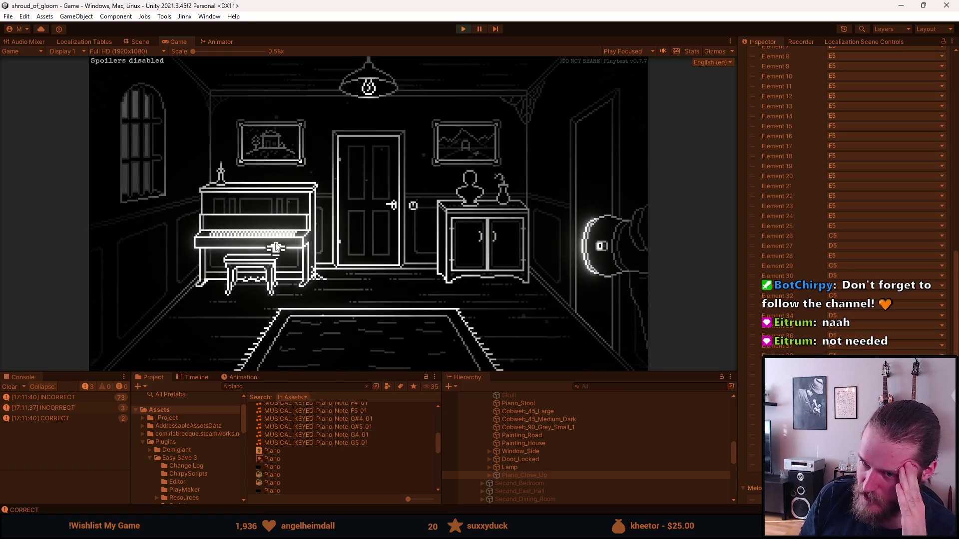
pyautogui.click(275, 250)
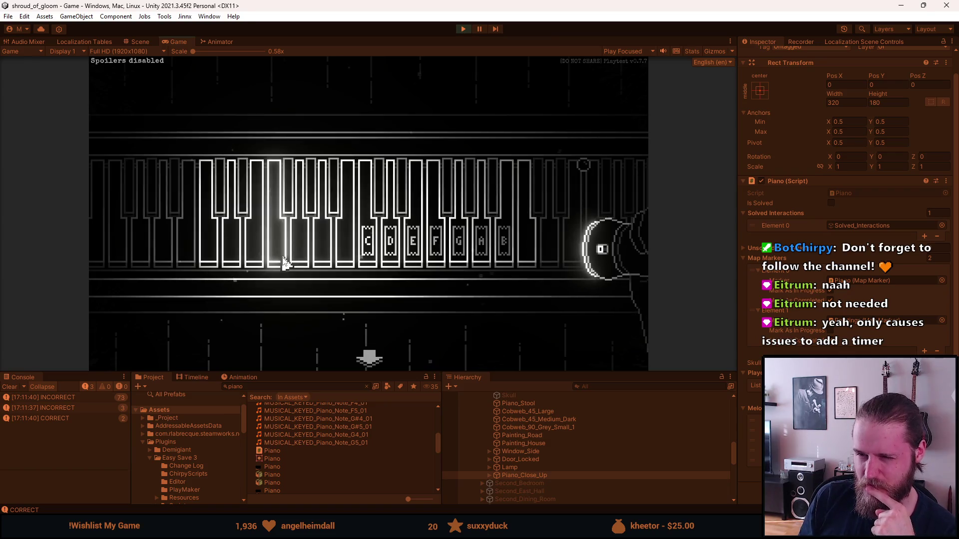
# Step: Play C, C, then the D and E notes to log a third CORRECT, then stop Play mode
pyautogui.click(289, 265)
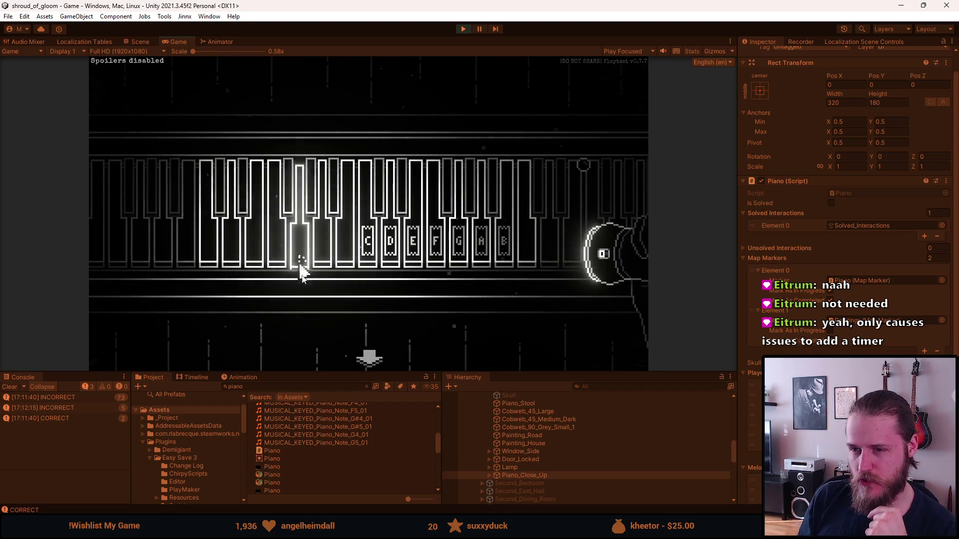
pyautogui.click(370, 263)
pyautogui.click(370, 264)
pyautogui.click(432, 257)
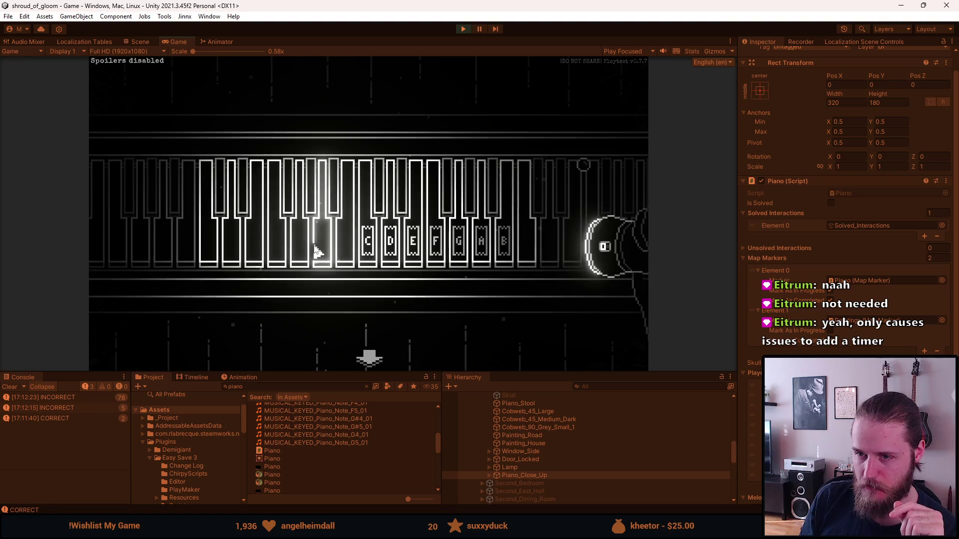
pyautogui.click(413, 261)
pyautogui.click(396, 265)
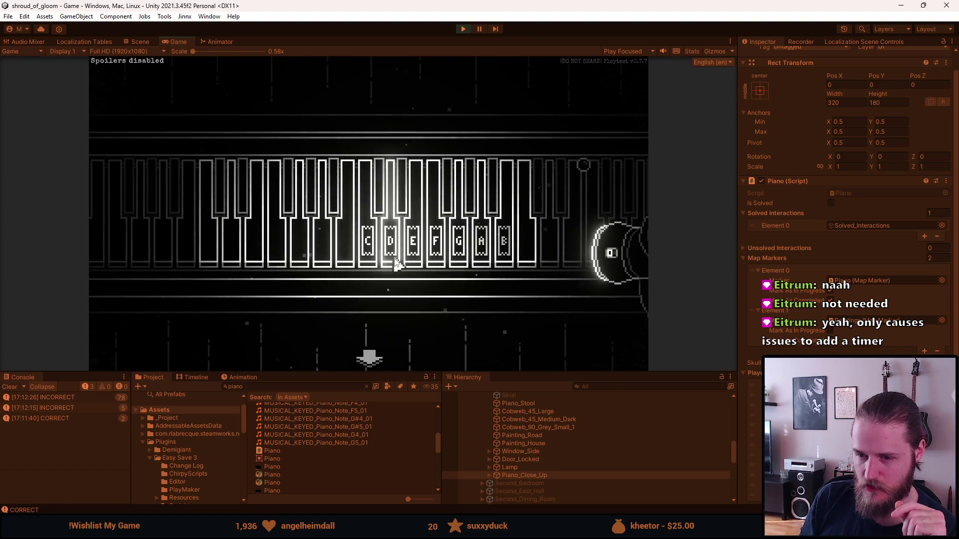
pyautogui.click(396, 264)
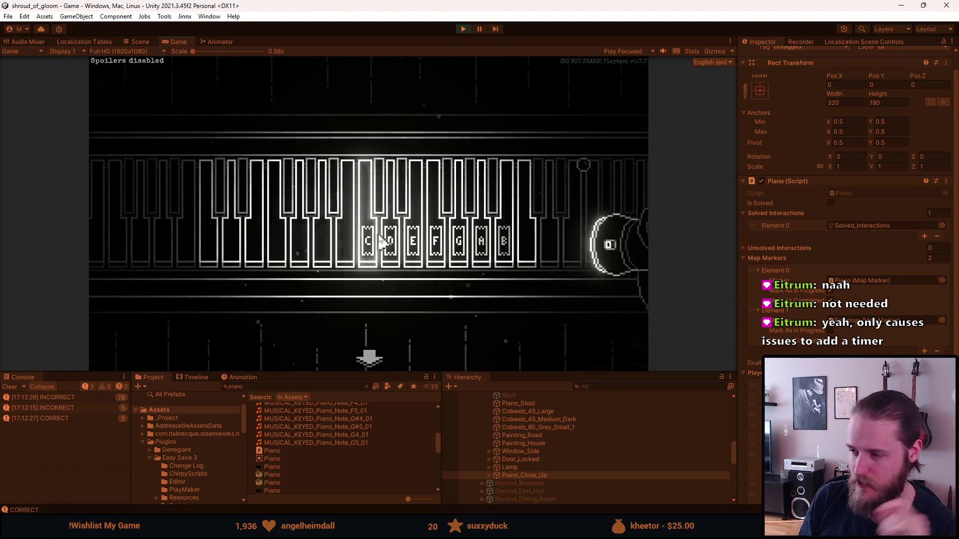
pyautogui.click(463, 29)
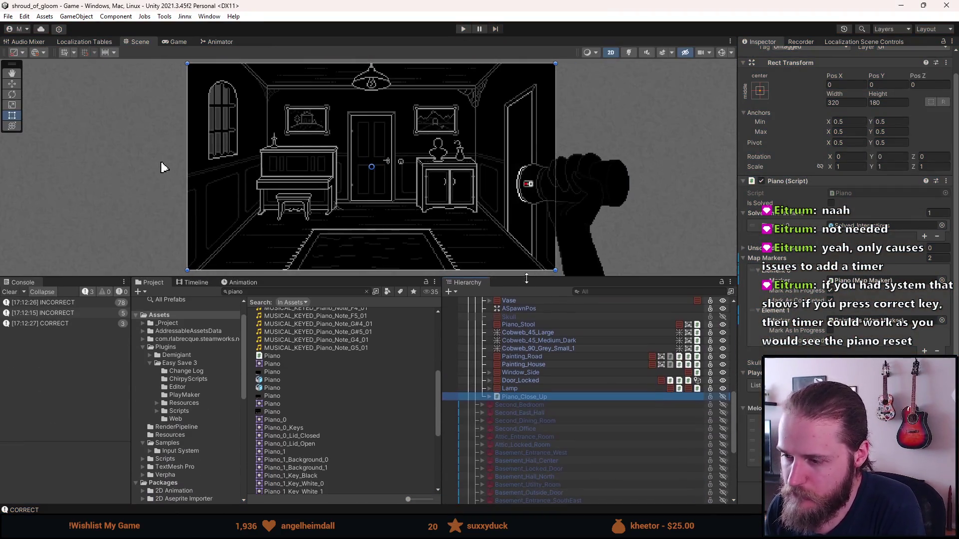
# Step: Expand Piano_Close_Up in the Hierarchy and make it active
pyautogui.click(516, 397)
pyautogui.click(489, 397)
pyautogui.click(523, 405)
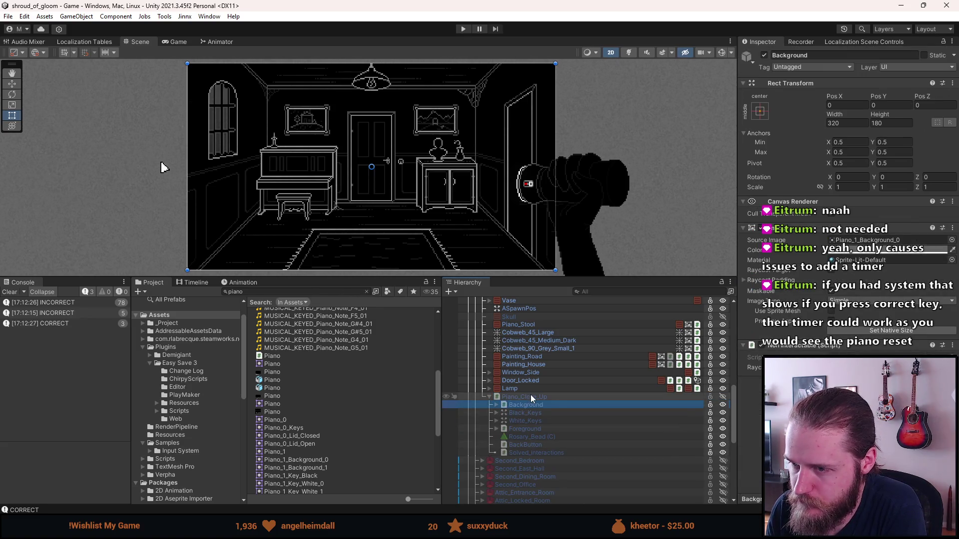
pyautogui.press('a')
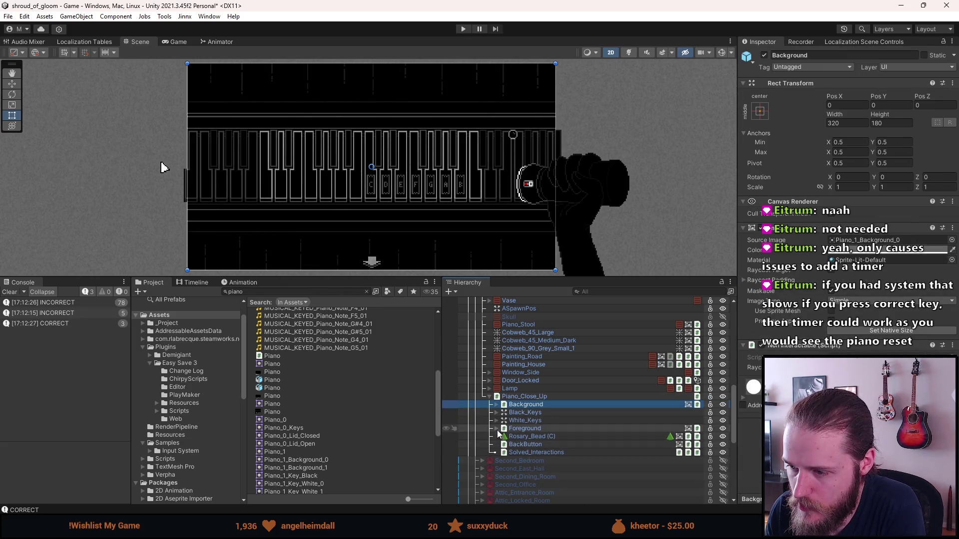
# Step: Expand Black_Keys, select its first Key, and review its Inspector components
pyautogui.click(497, 413)
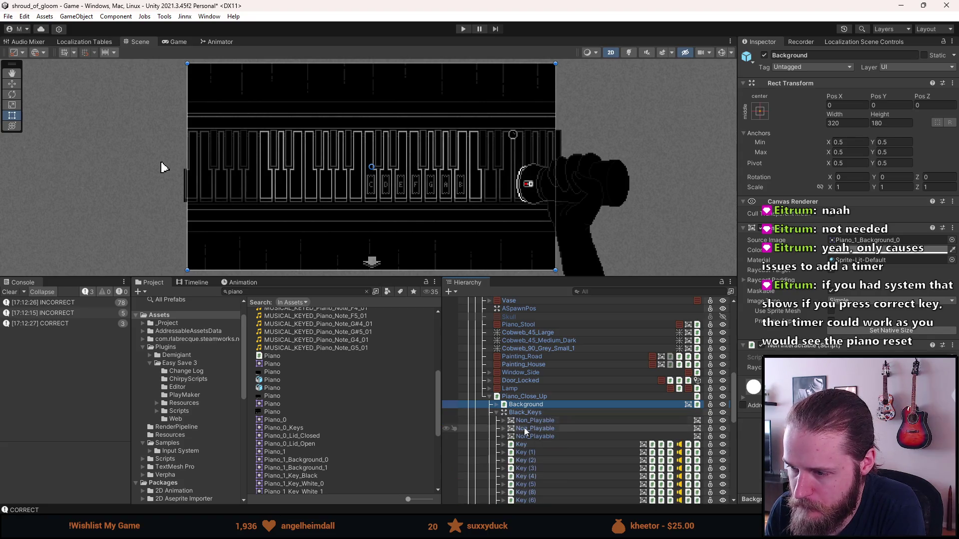
pyautogui.click(546, 421)
pyautogui.click(529, 446)
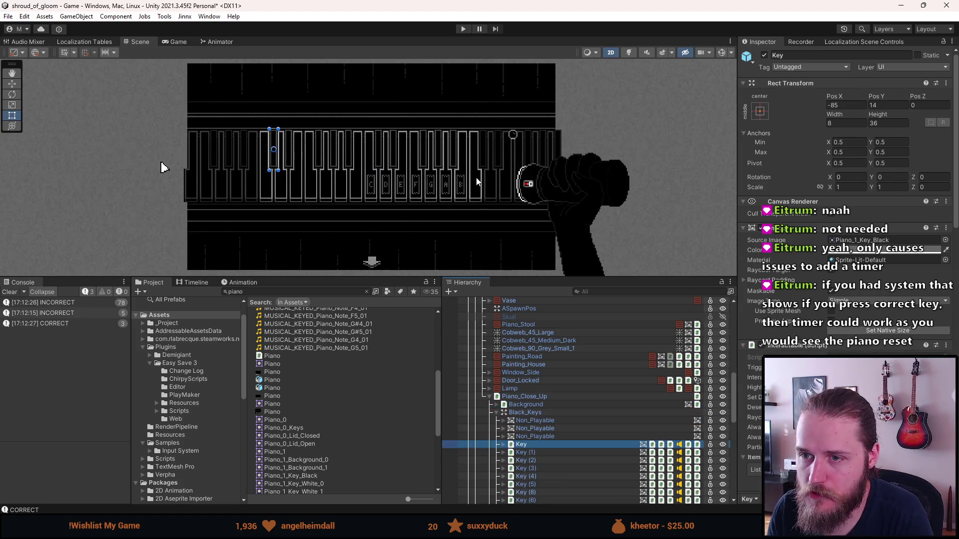
pyautogui.scroll(-5, 849, 150)
pyautogui.scroll(-2, 849, 150)
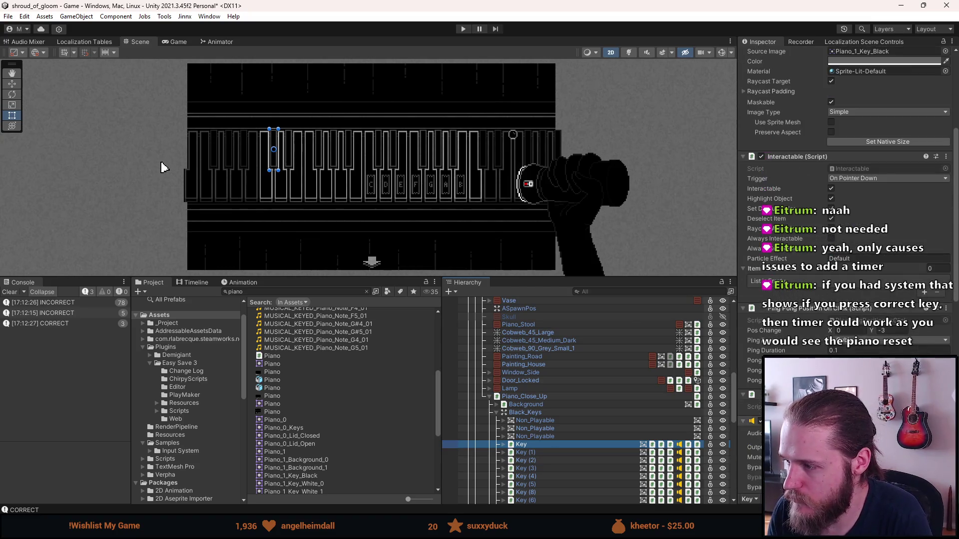
pyautogui.scroll(-2, 849, 150)
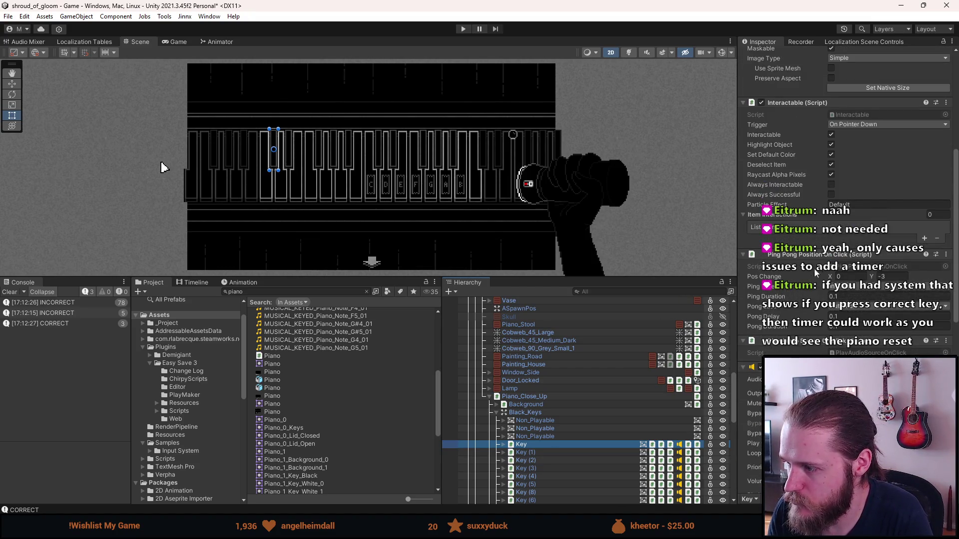
pyautogui.scroll(-2, 808, 274)
pyautogui.scroll(-2, 804, 318)
pyautogui.scroll(-10, 804, 315)
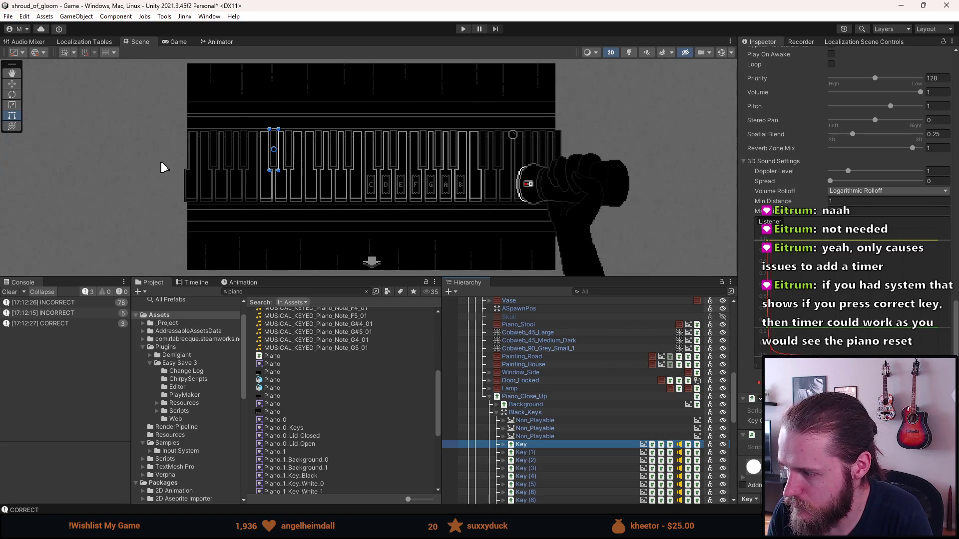
pyautogui.scroll(12, 844, 225)
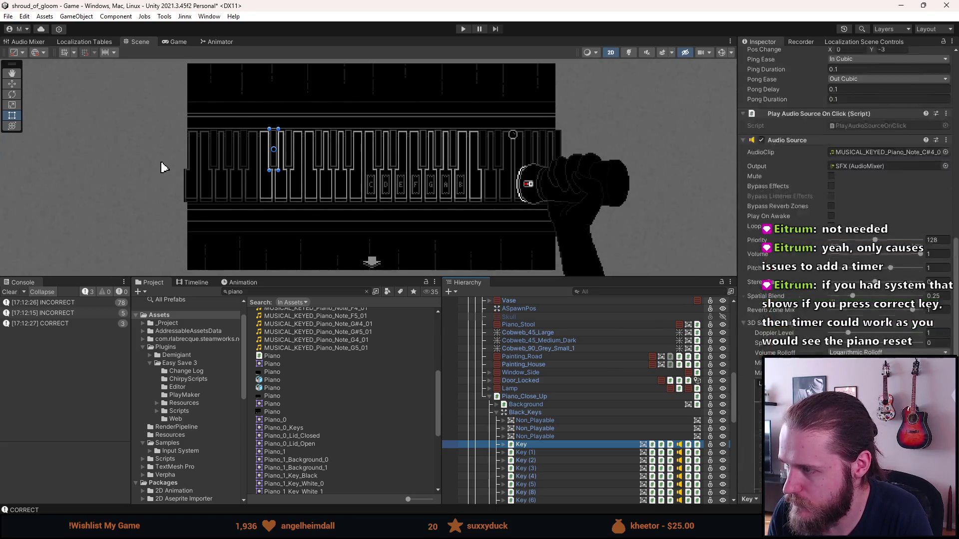
pyautogui.scroll(5, 749, 313)
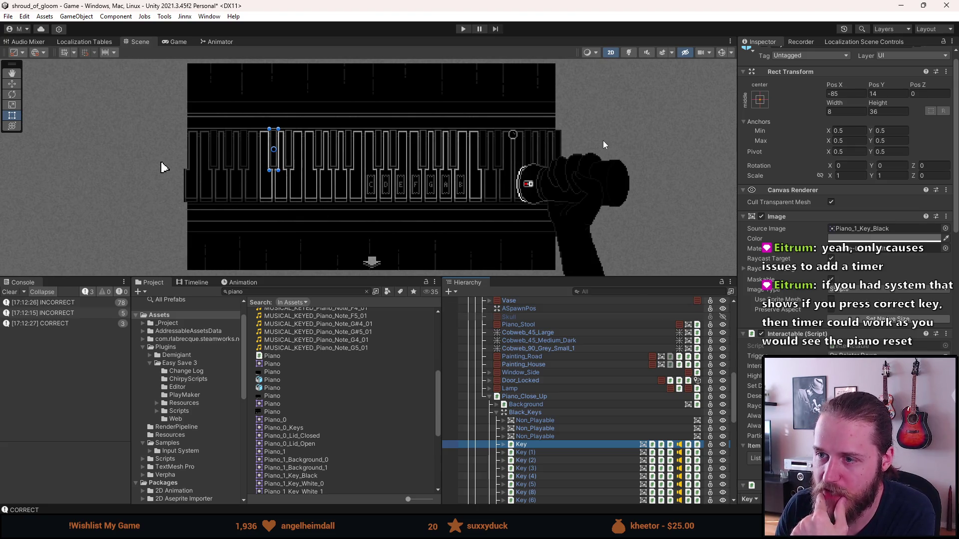
# Step: Check Piano.cs briefly, then expand White_Keys and review a white Key's Inspector settings
pyautogui.hotkey('alt', 'Tab')
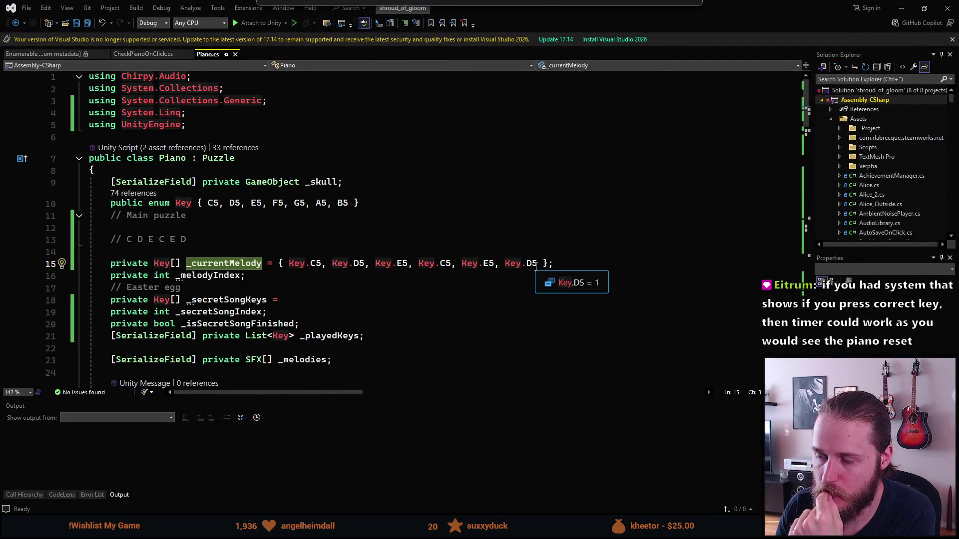
pyautogui.hotkey('alt', 'Tab')
pyautogui.scroll(-3, 535, 450)
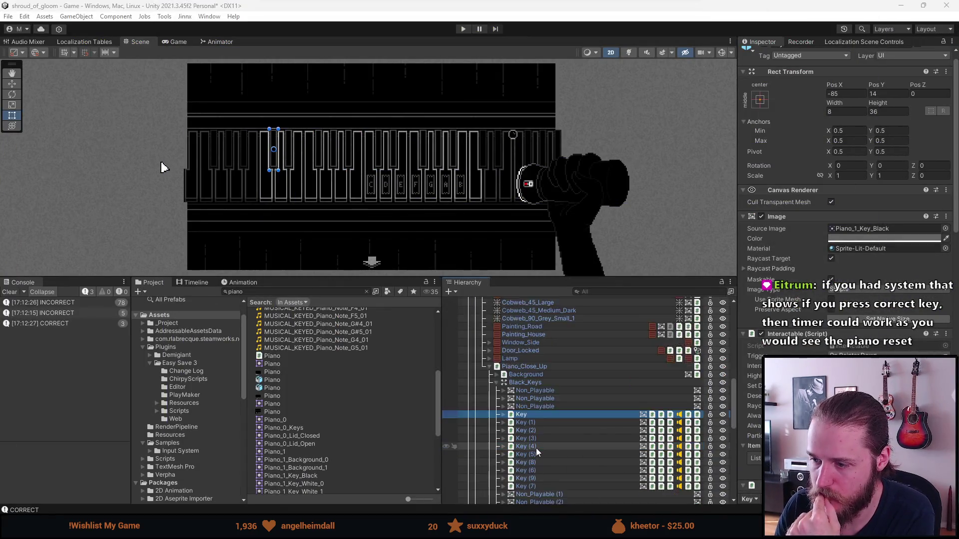
pyautogui.scroll(-3, 539, 440)
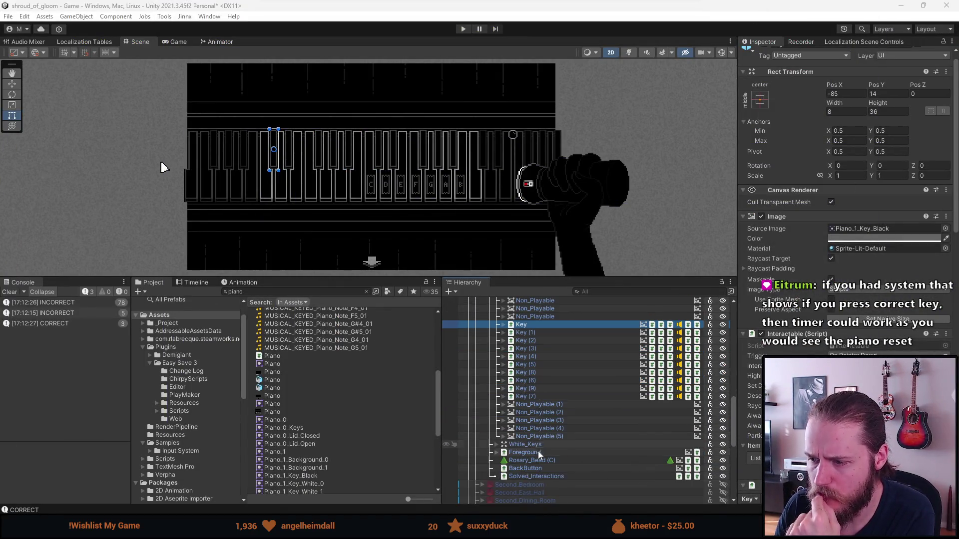
pyautogui.click(504, 444)
pyautogui.scroll(-3, 529, 449)
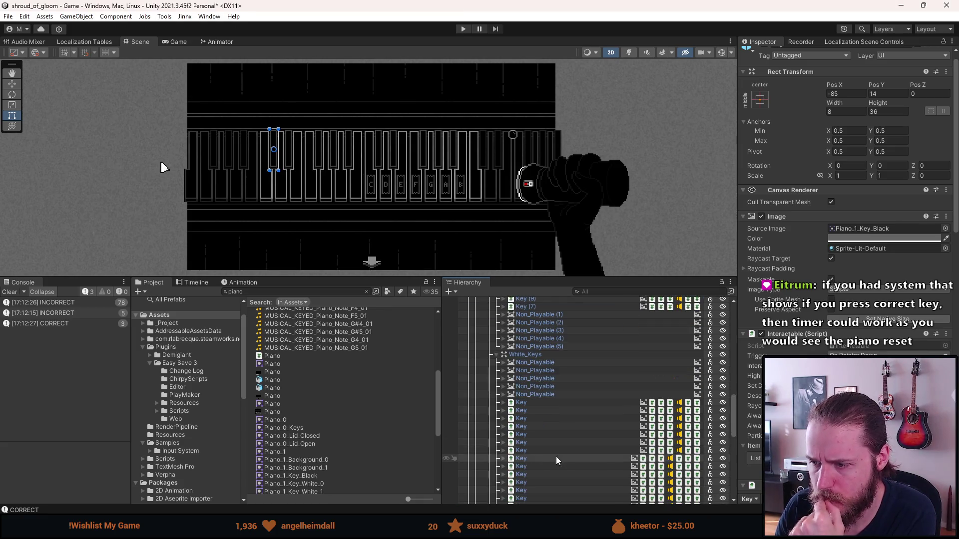
pyautogui.click(552, 475)
pyautogui.scroll(-4, 849, 353)
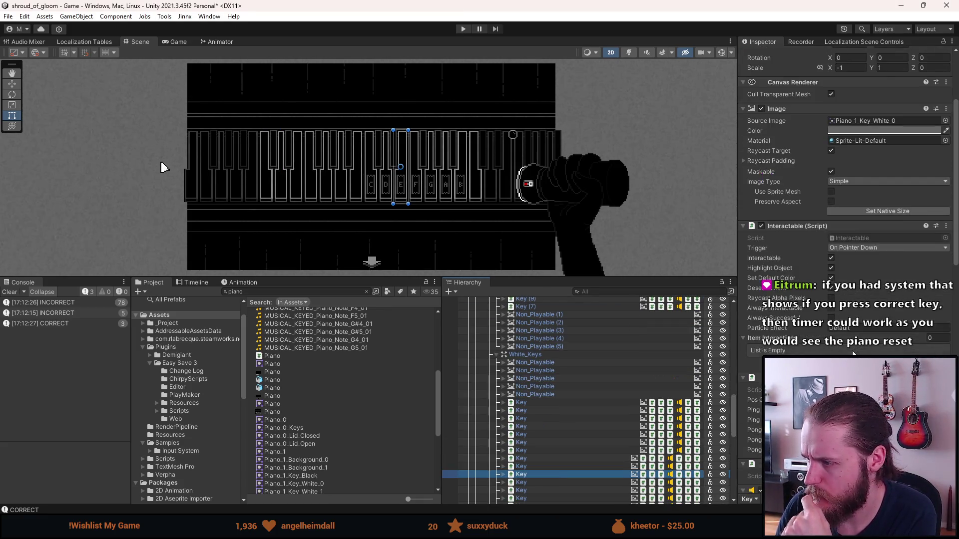
pyautogui.scroll(-10, 849, 353)
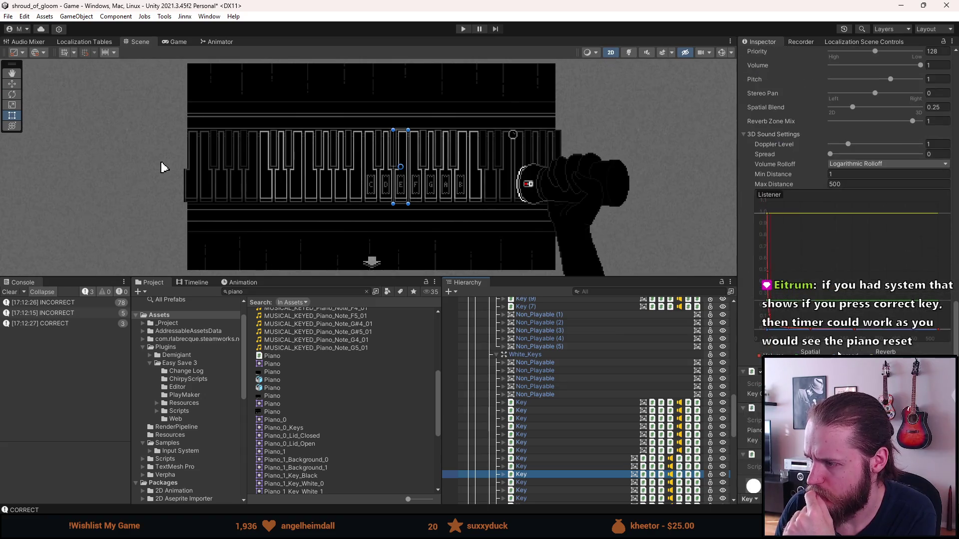
pyautogui.scroll(-2, 848, 200)
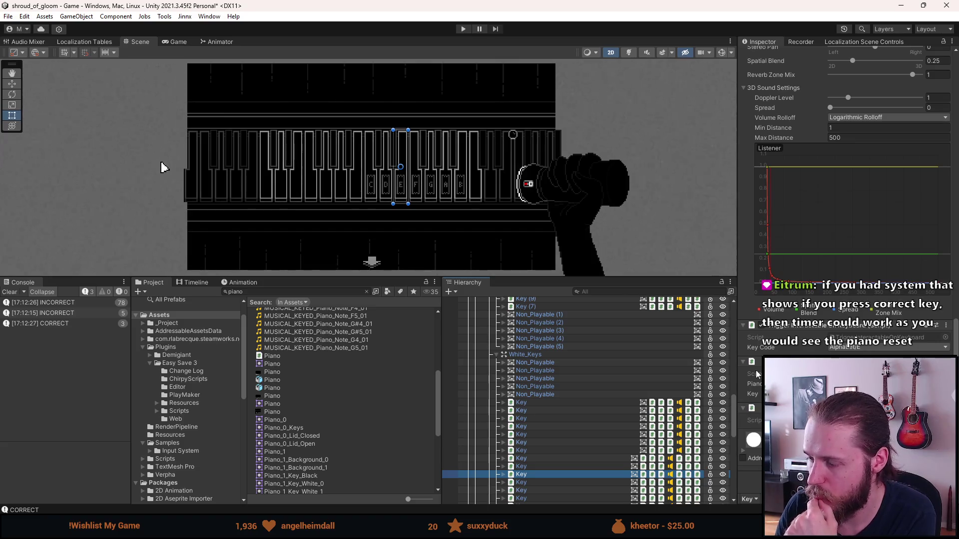
pyautogui.hotkey('alt', 'Tab')
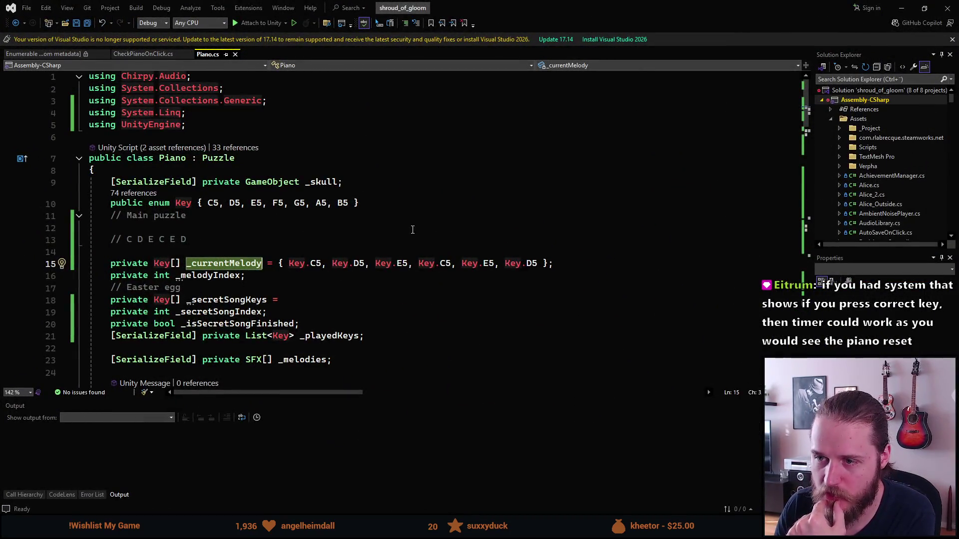
# Step: Append a ', None' entry to the end of the Key enum in Piano.cs
pyautogui.click(518, 192)
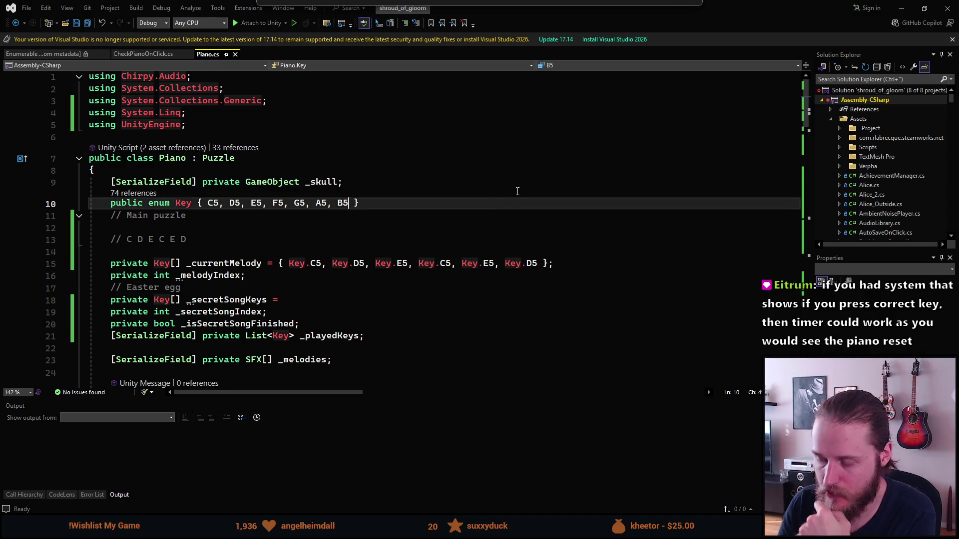
pyautogui.write(', None')
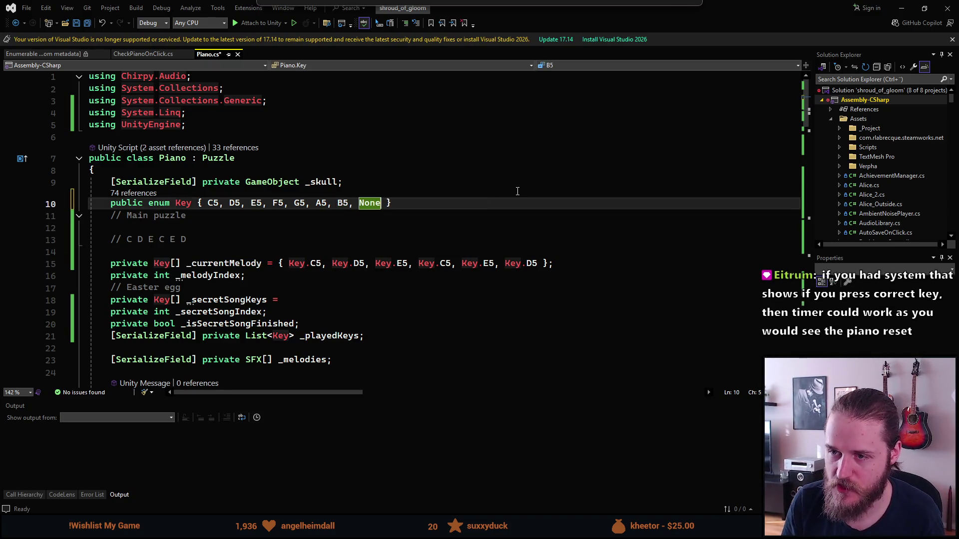
pyautogui.press('Down')
pyautogui.press('Down')
pyautogui.press('Down')
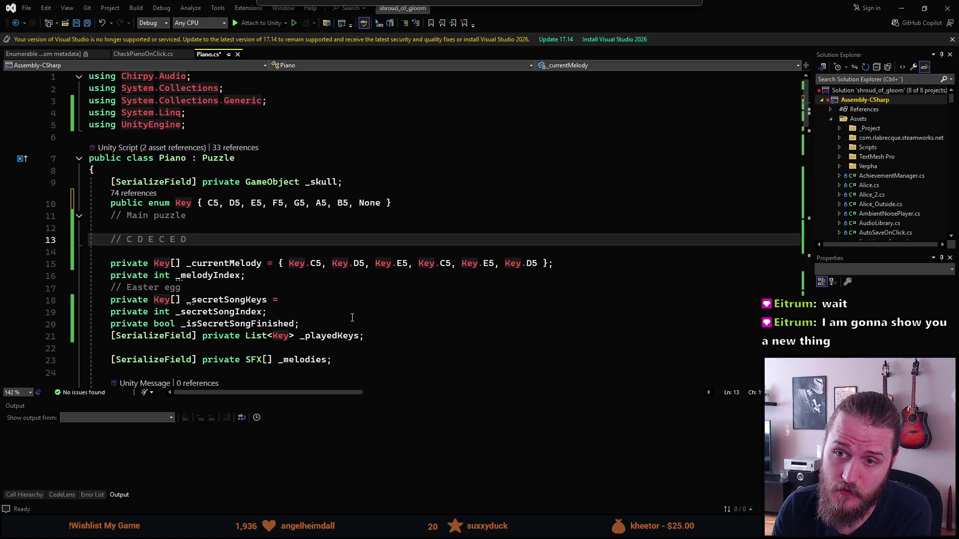
pyautogui.scroll(-15, 249, 318)
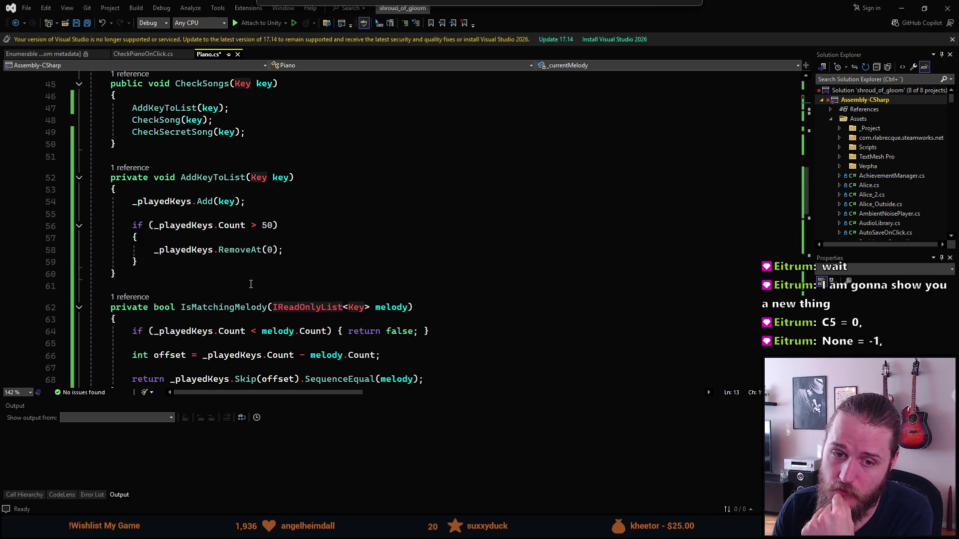
# Step: Delete ', None' from the Key enum so it ends at B5
pyautogui.scroll(5, 251, 284)
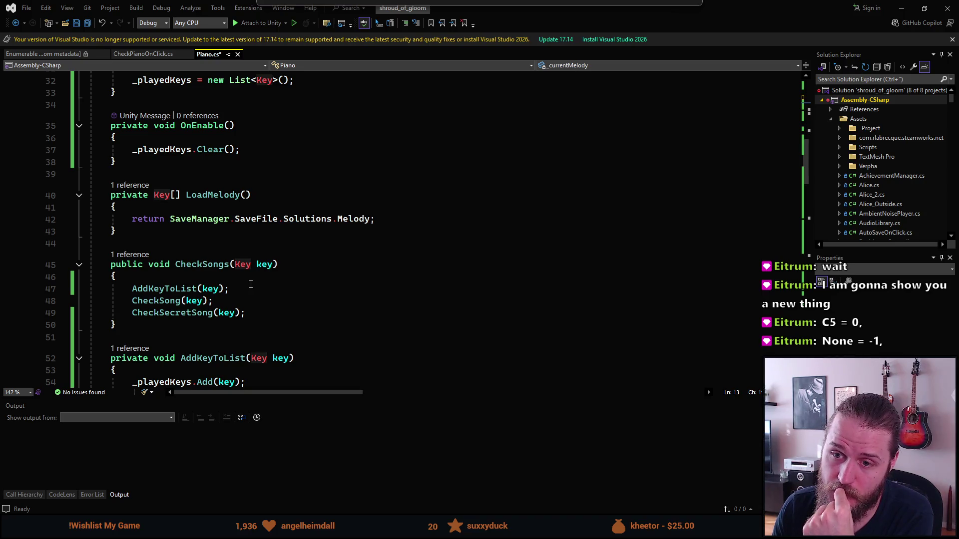
pyautogui.scroll(5, 251, 284)
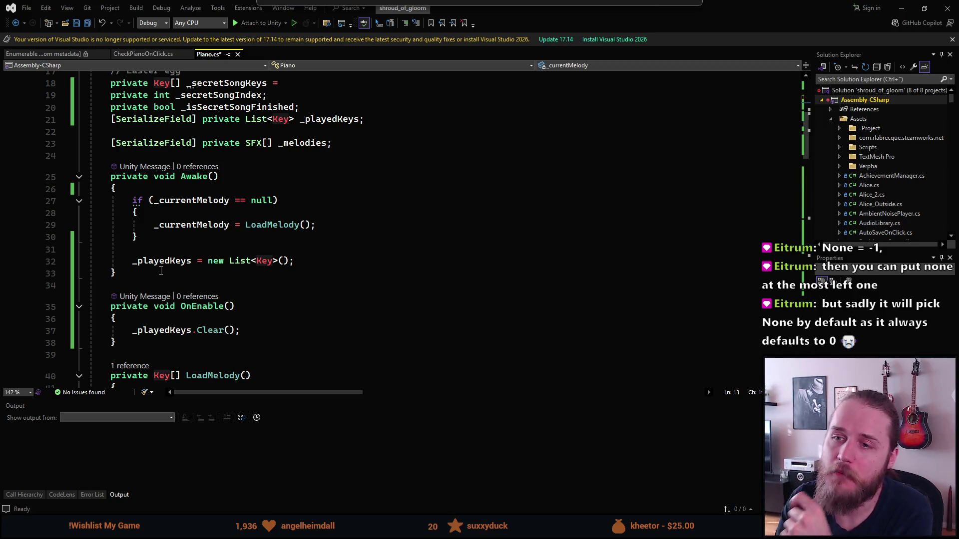
pyautogui.scroll(5, 285, 203)
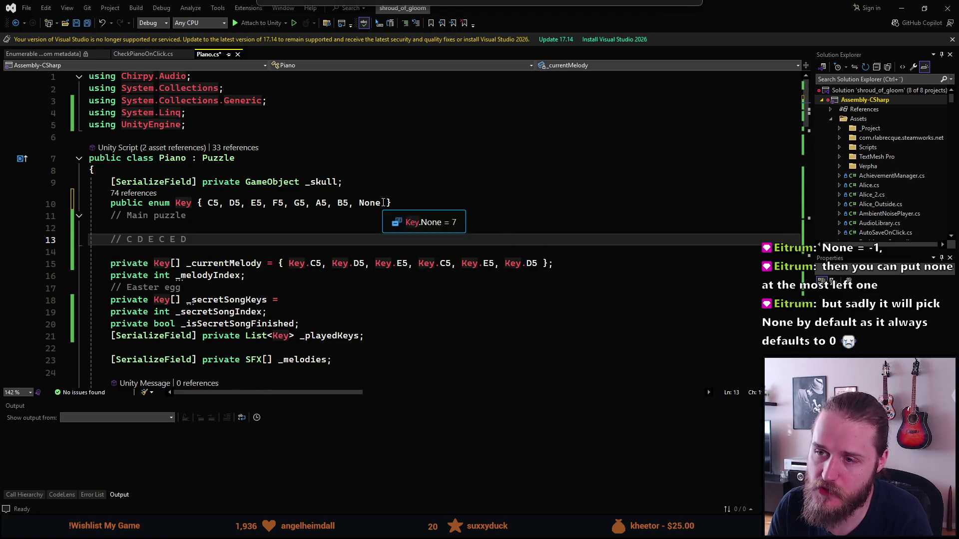
pyautogui.moveTo(381, 202); pyautogui.dragTo(349, 203)
pyautogui.press('BackSpace')
# Step: Look through Piano.cs and place the cursor below the CheckSongs method
pyautogui.scroll(-17, 360, 212)
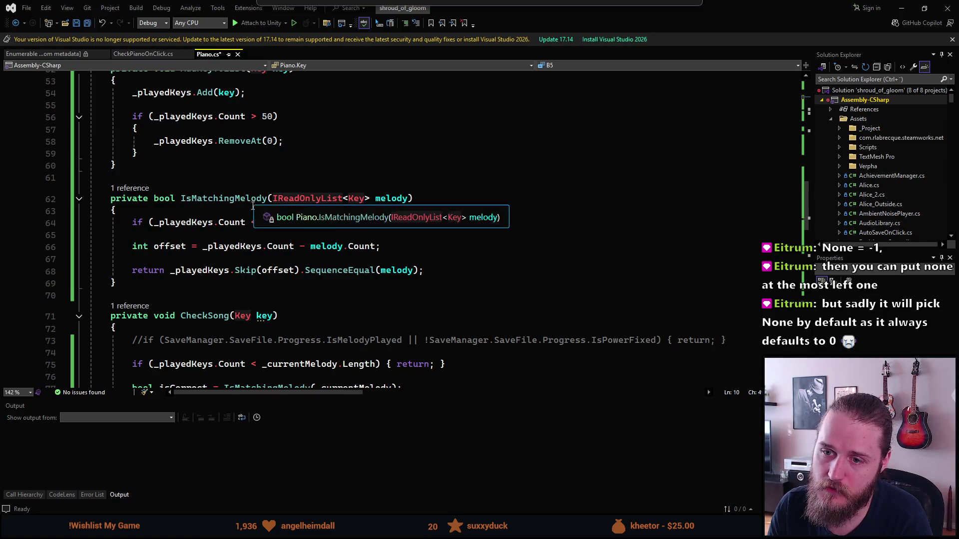
pyautogui.scroll(-2, 245, 217)
pyautogui.scroll(3, 235, 240)
pyautogui.scroll(3, 175, 238)
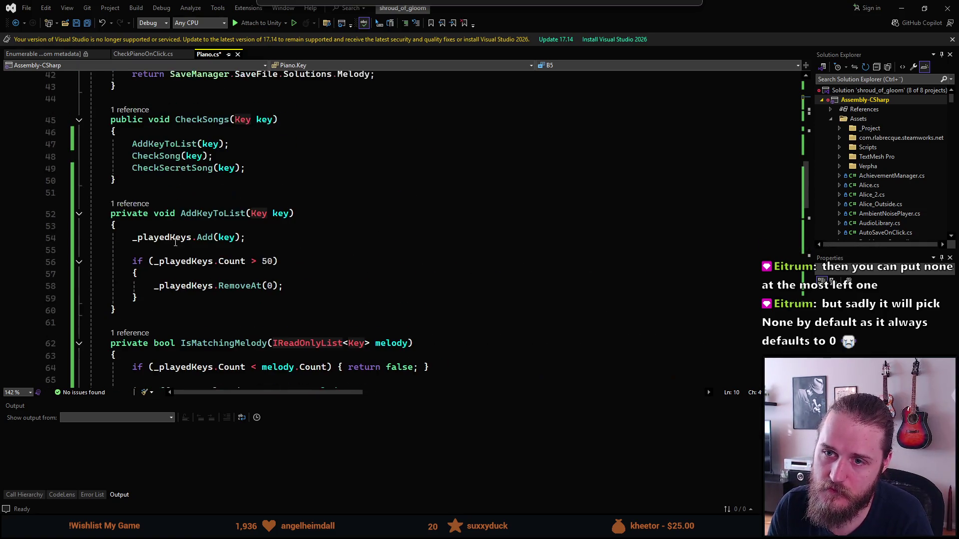
pyautogui.scroll(2, 235, 123)
pyautogui.scroll(-1, 200, 160)
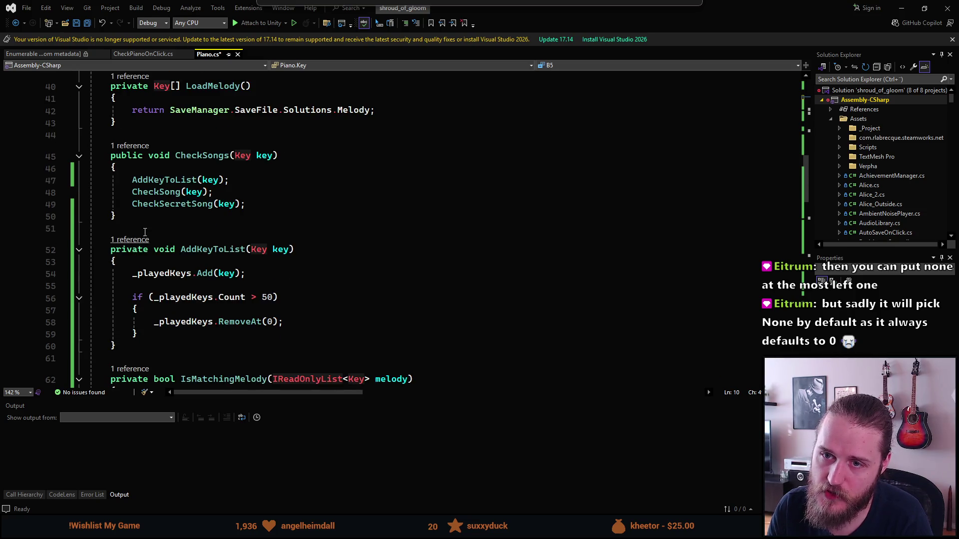
pyautogui.scroll(-1, 156, 201)
pyautogui.scroll(1, 175, 224)
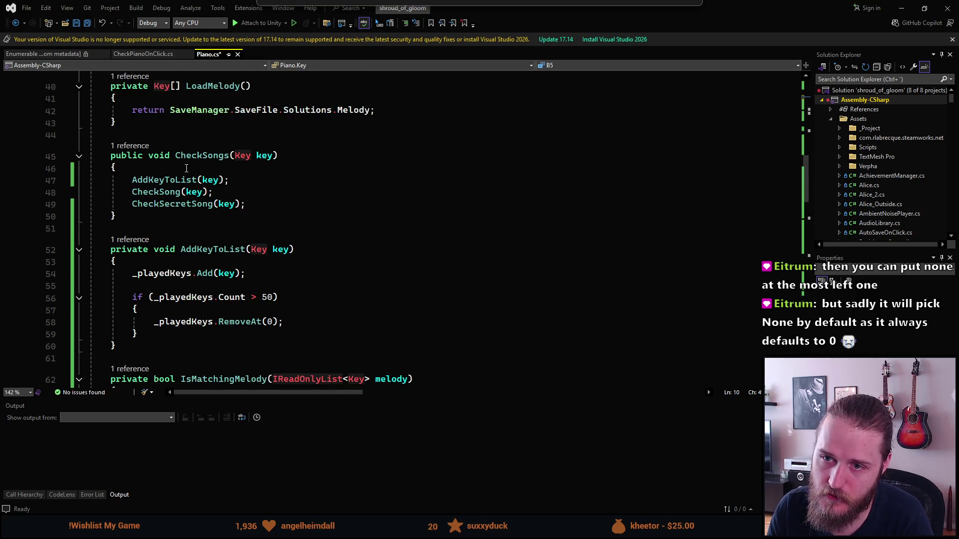
pyautogui.click(158, 216)
# Step: Start a new 'public void' method declaration on a fresh line below CheckSongs in Piano.cs
pyautogui.press('Return')
pyautogui.press('Return')
pyautogui.write('p')
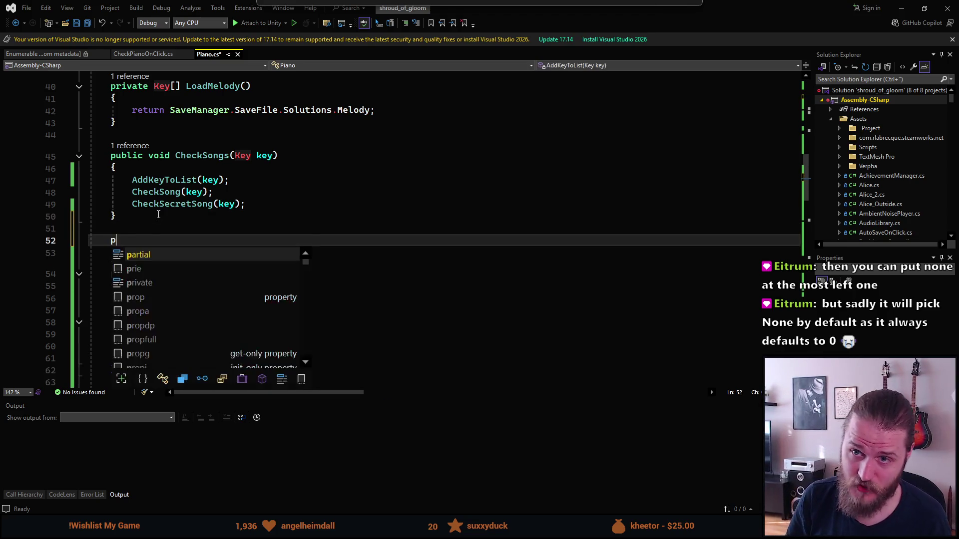
pyautogui.write('ublic void')
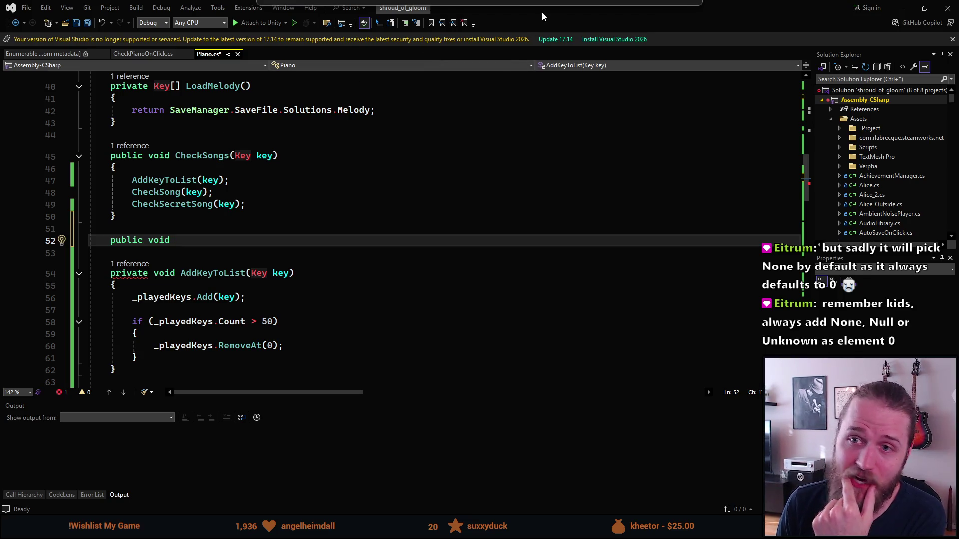
pyautogui.hotkey('alt', 'Tab')
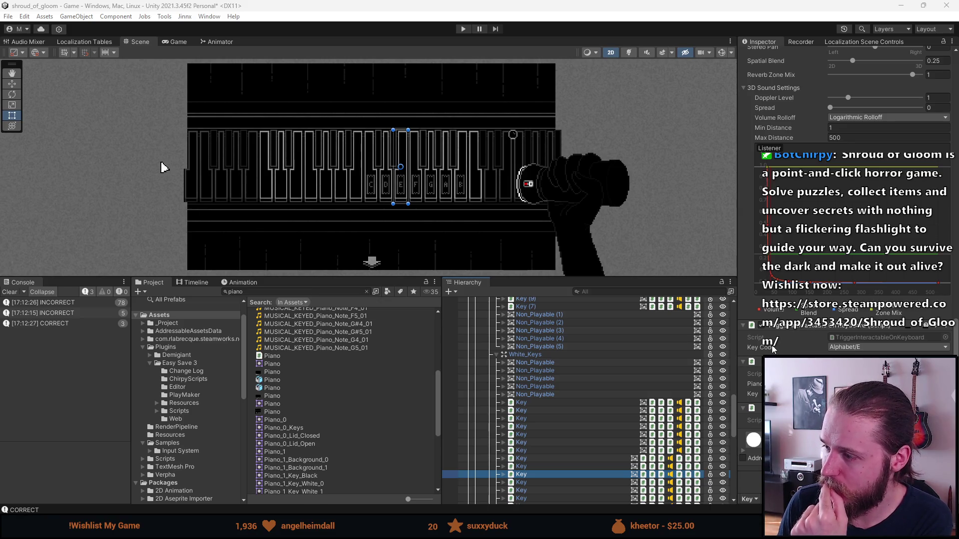
# Step: Widen the Inspector and review the Key Code options, leaving the key at Alphabet/E
pyautogui.click(849, 348)
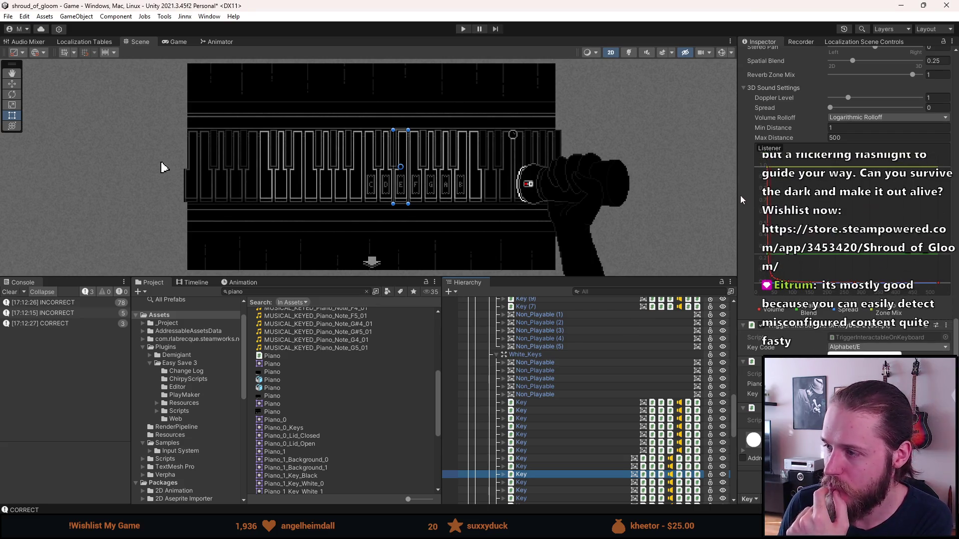
pyautogui.moveTo(736, 197)
pyautogui.mouseDown()
pyautogui.moveTo(396, 200)
pyautogui.moveTo(417, 199)
pyautogui.mouseUp()
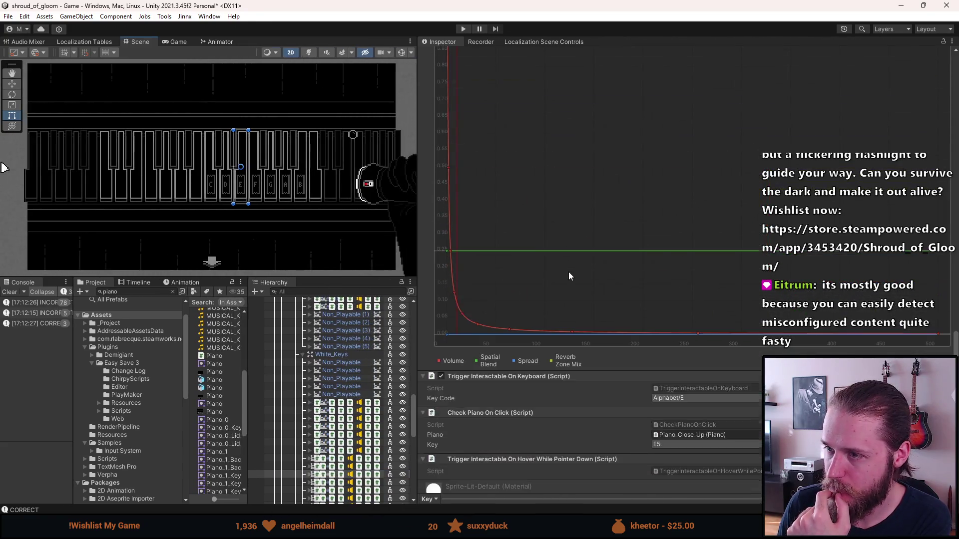
pyautogui.click(681, 346)
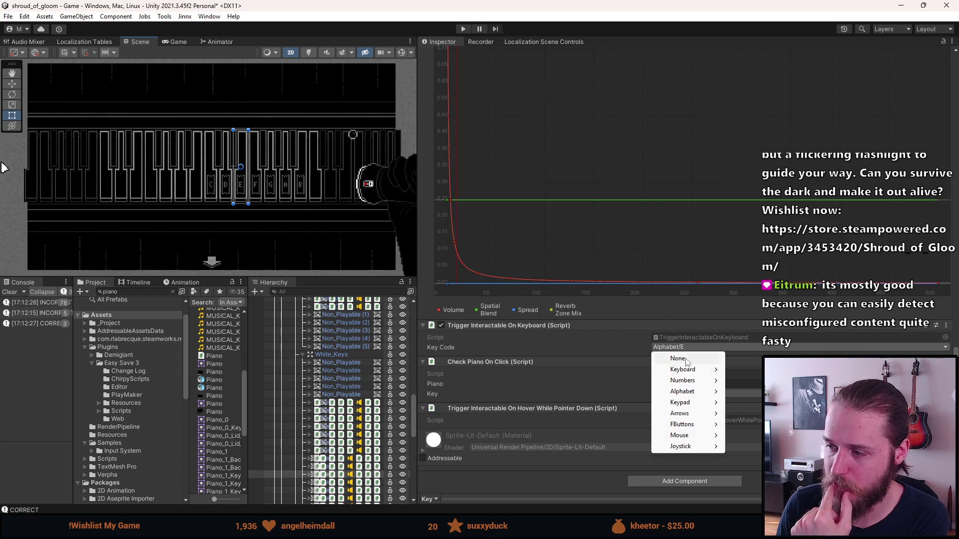
pyautogui.click(543, 481)
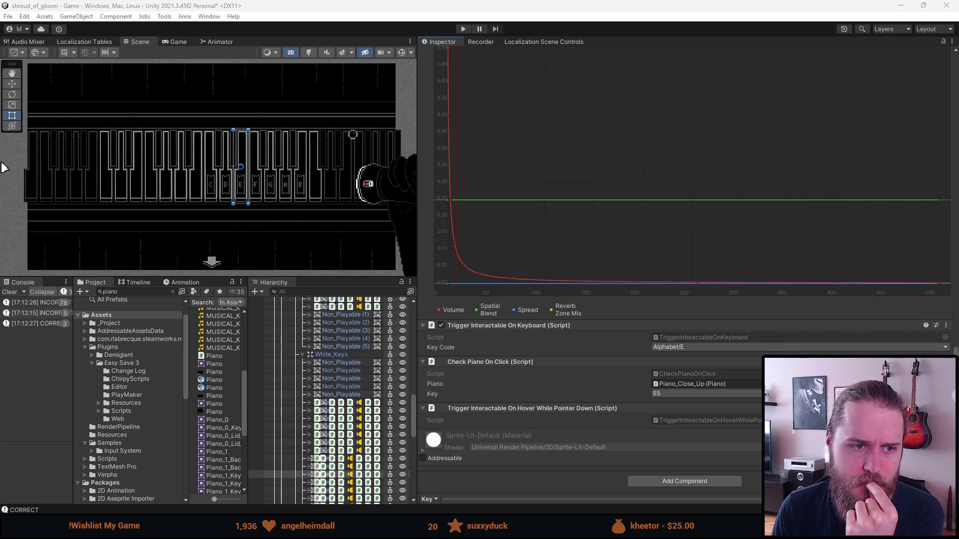
pyautogui.hotkey('alt', 'Tab')
pyautogui.doubleClick(274, 22)
pyautogui.click(124, 255)
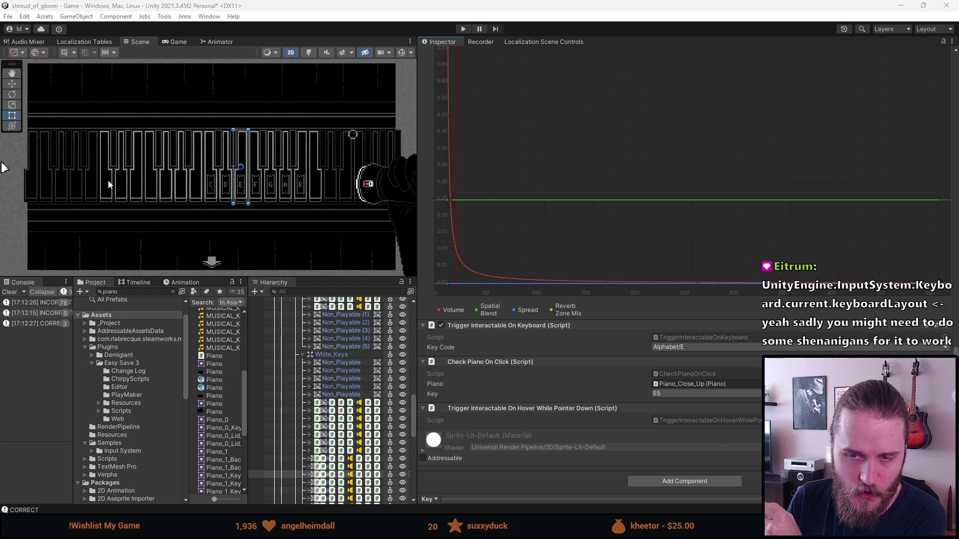
# Step: Show the azerty Google Images results full screen in Firefox and start a new search
pyautogui.hotkey('alt', 'Tab')
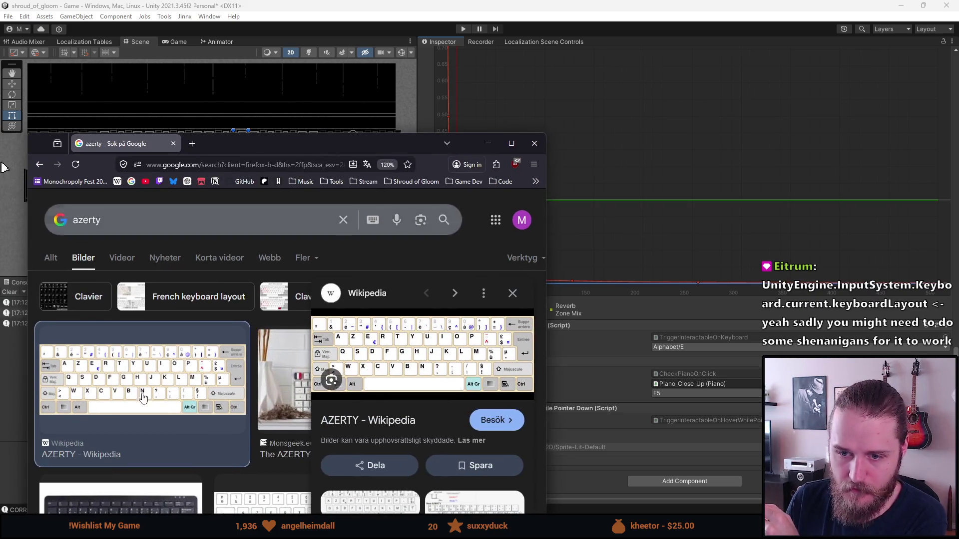
pyautogui.hotkey('alt', 'Tab')
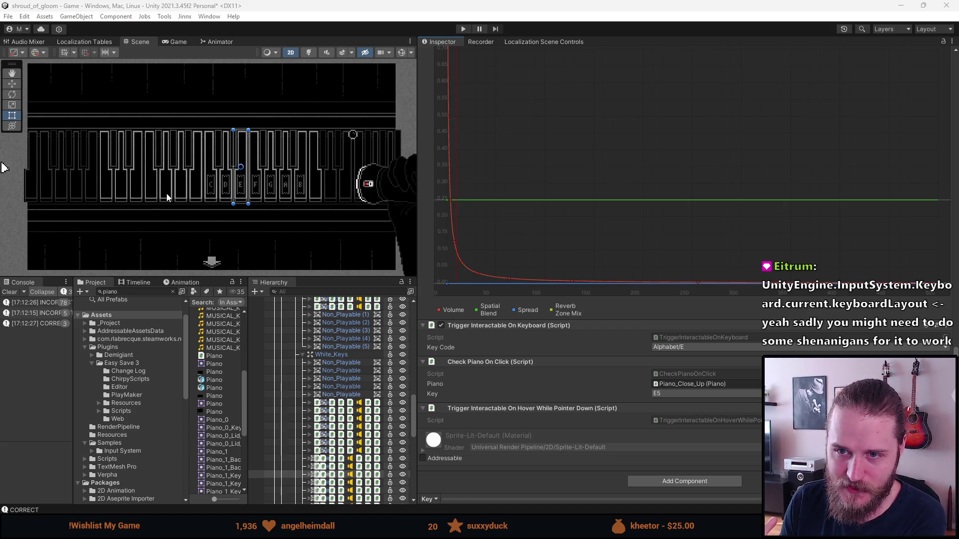
pyautogui.hotkey('alt', 'Tab')
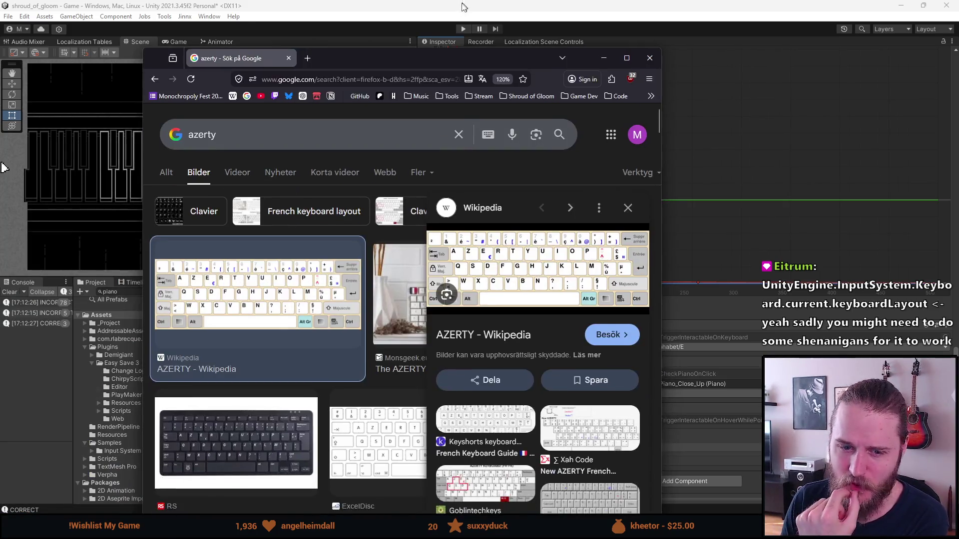
pyautogui.press('super+Up')
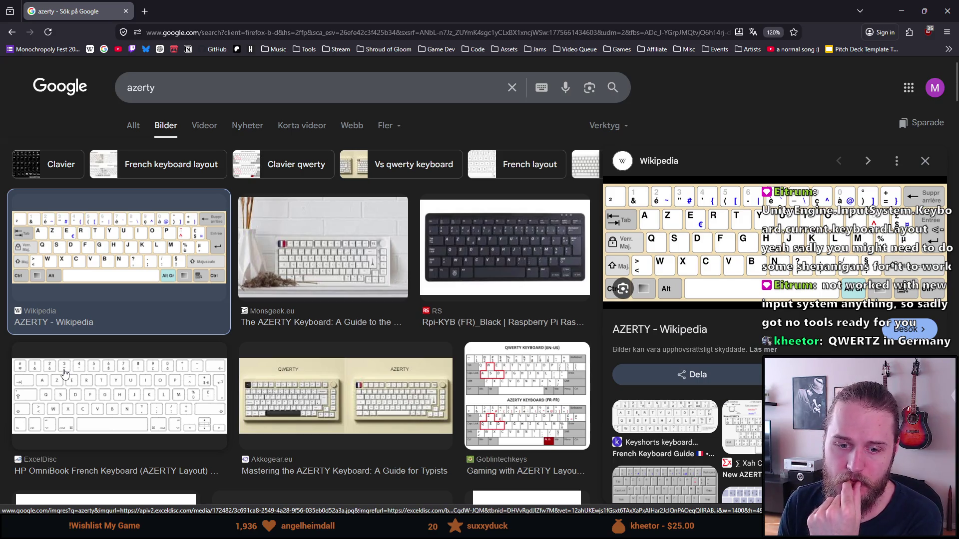
pyautogui.click(163, 38)
# Step: Search images for 'qwertz keyboard' and preview the xahlee.info QWERTZ Keyboard Layout image
pyautogui.write('qwer')
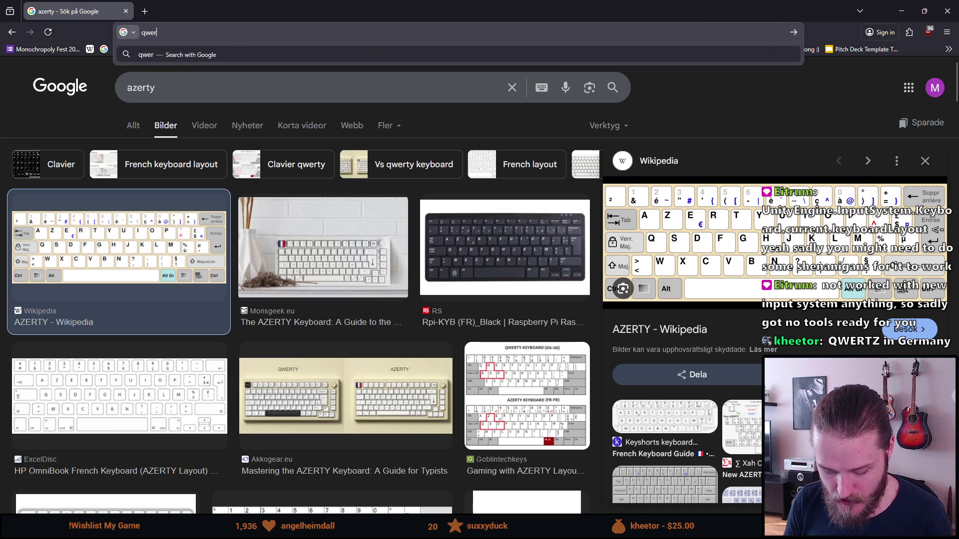
pyautogui.write('tz')
pyautogui.press('Return')
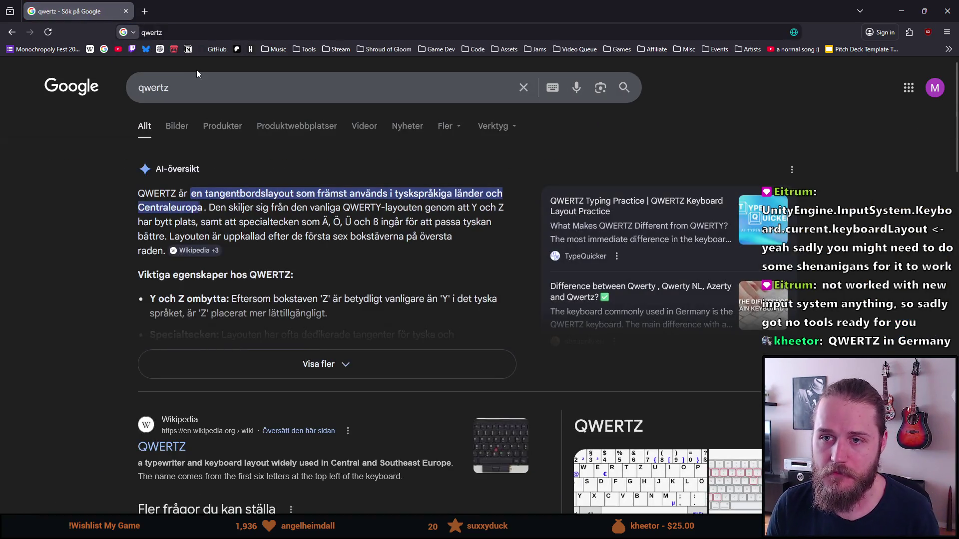
pyautogui.hotkey('ctrl', 'l')
pyautogui.press('End')
pyautogui.write('ke')
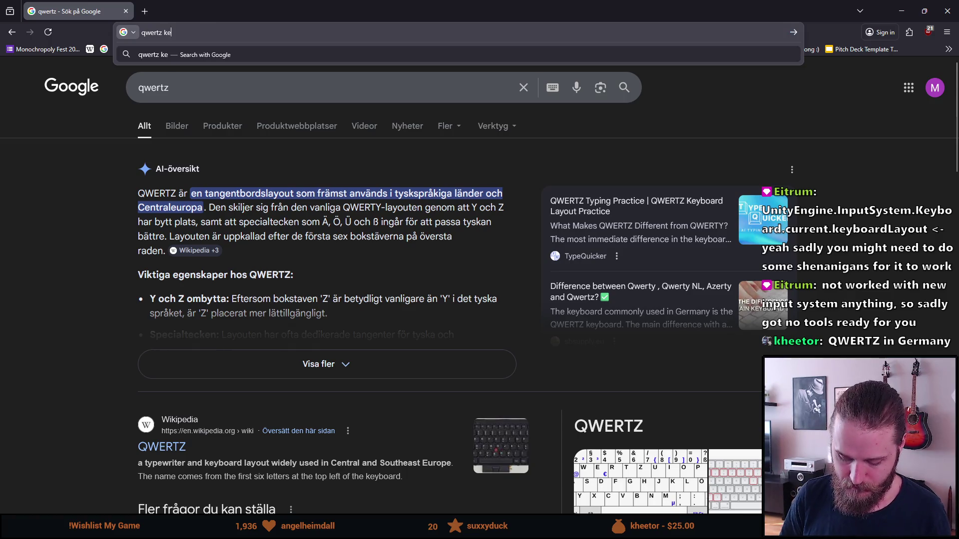
pyautogui.write('yboard')
pyautogui.press('Return')
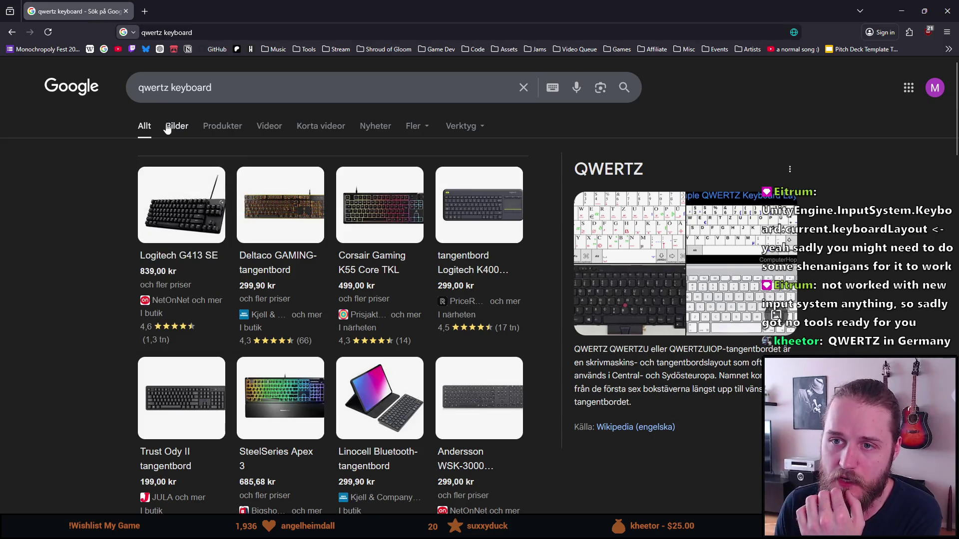
pyautogui.click(168, 127)
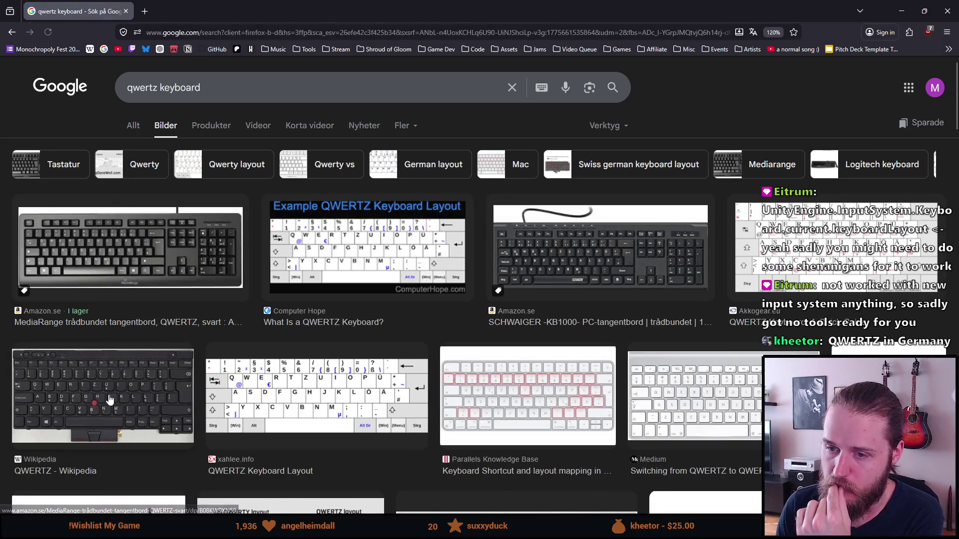
pyautogui.click(286, 403)
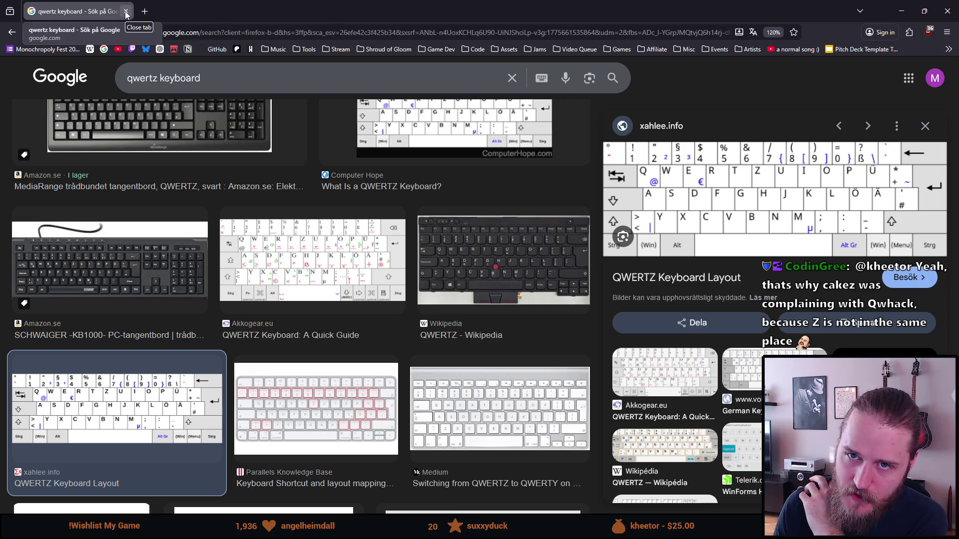
# Step: Close the browser, clear the Unity console, enlarge the piano scene view, and return to Piano.cs
pyautogui.click(126, 12)
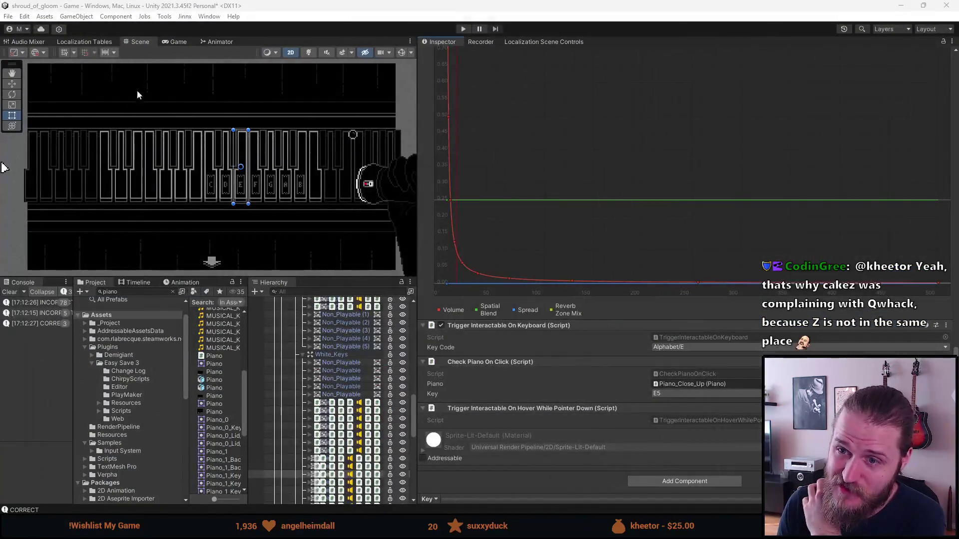
pyautogui.click(10, 291)
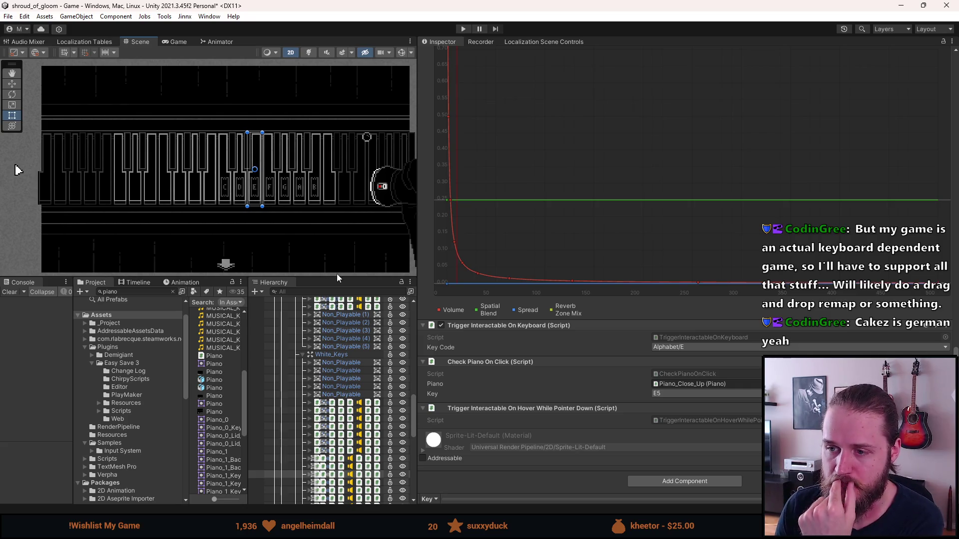
pyautogui.moveTo(348, 274); pyautogui.dragTo(348, 359)
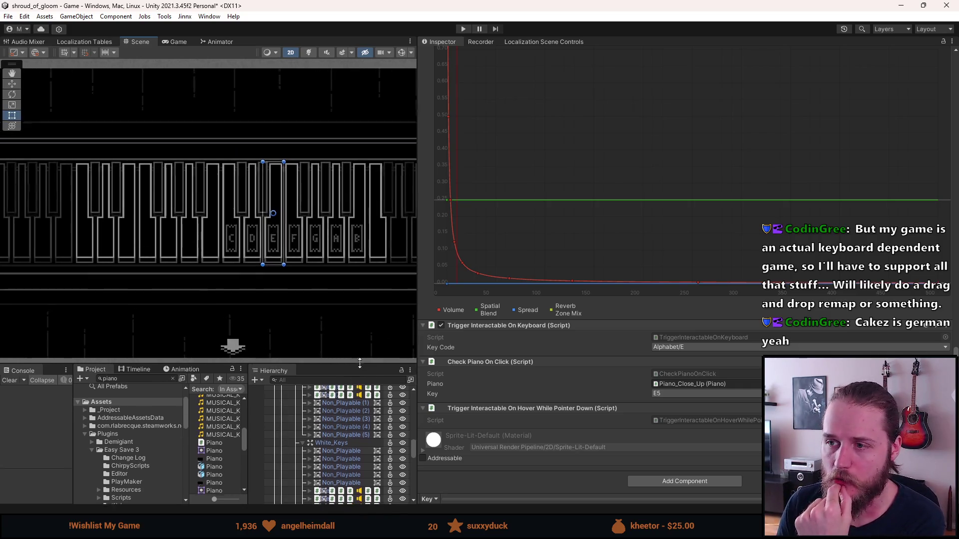
pyautogui.moveTo(415, 268); pyautogui.dragTo(760, 260)
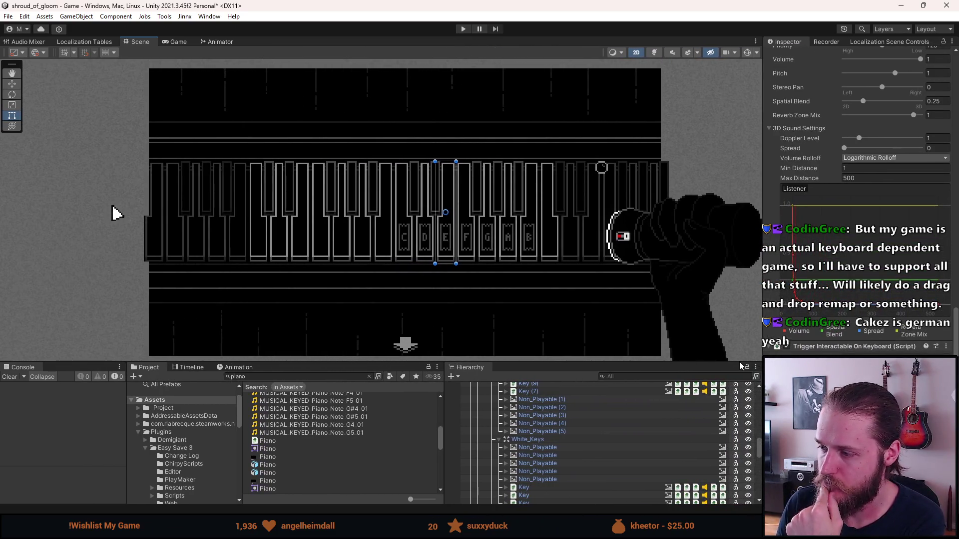
pyautogui.scroll(-1, 859, 200)
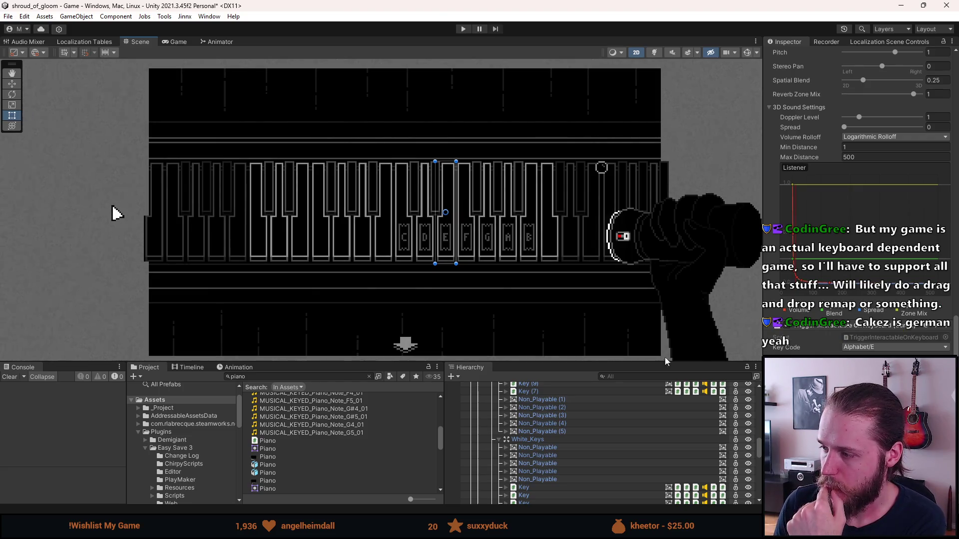
pyautogui.hotkey('alt', 'Tab')
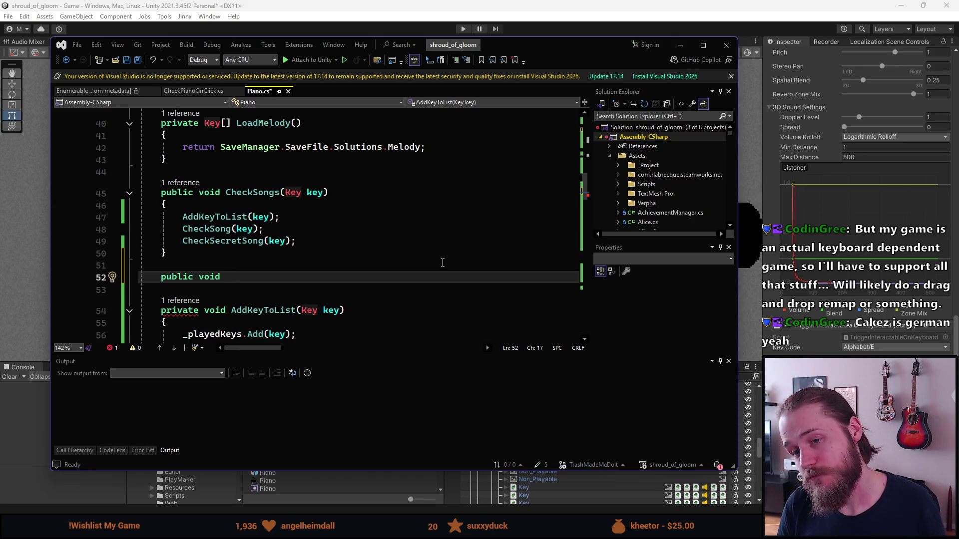
# Step: Write an IllegalKeyPlayed() method that calls _playedKeys.Clear(), and save Piano.cs
pyautogui.write('Illeg')
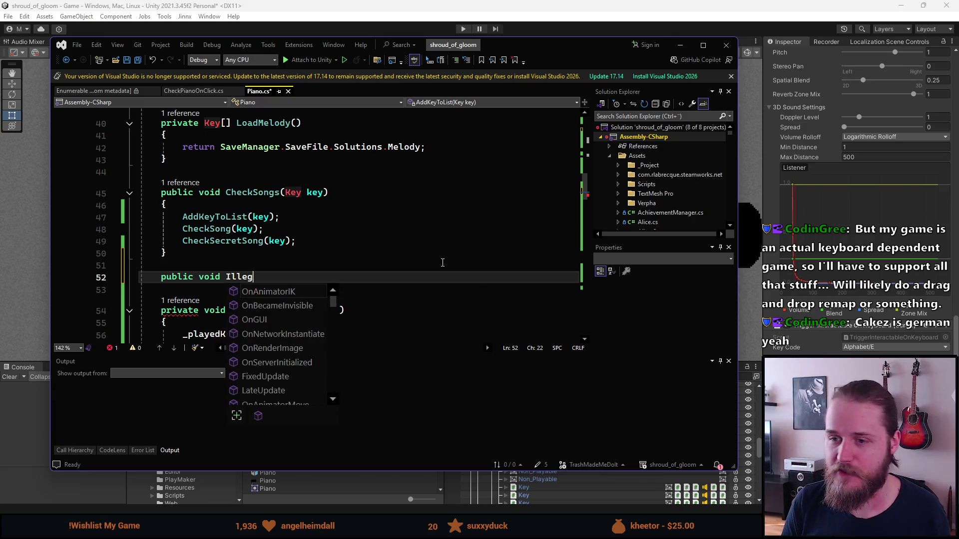
pyautogui.write('alKeyPlayed()')
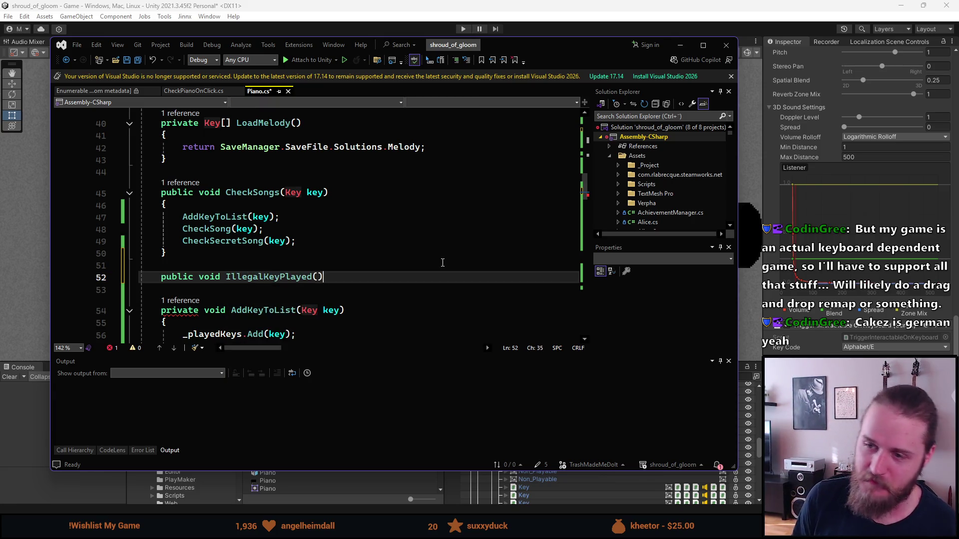
pyautogui.press('Return')
pyautogui.write('{')
pyautogui.press('Return')
pyautogui.write('_playedKeys.Cl')
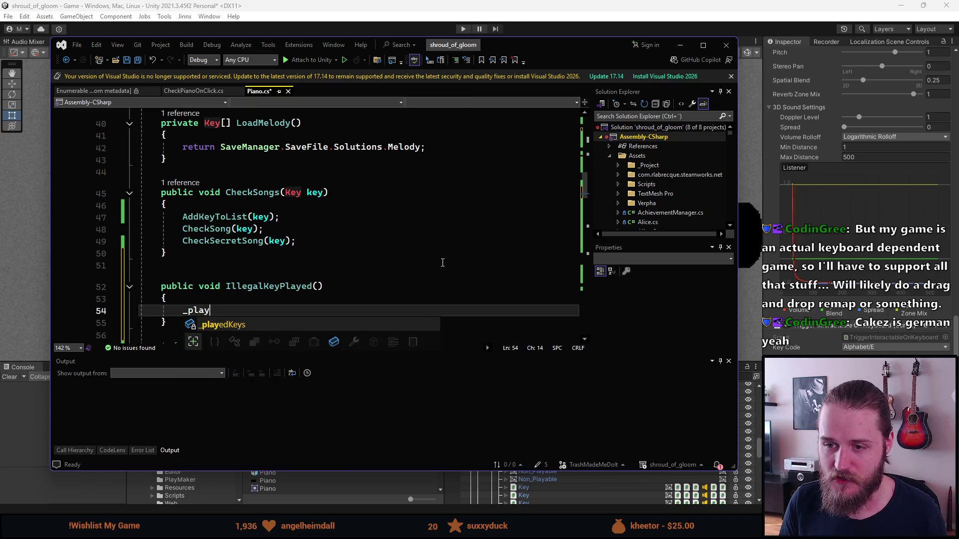
pyautogui.press('Tab')
pyautogui.write('();')
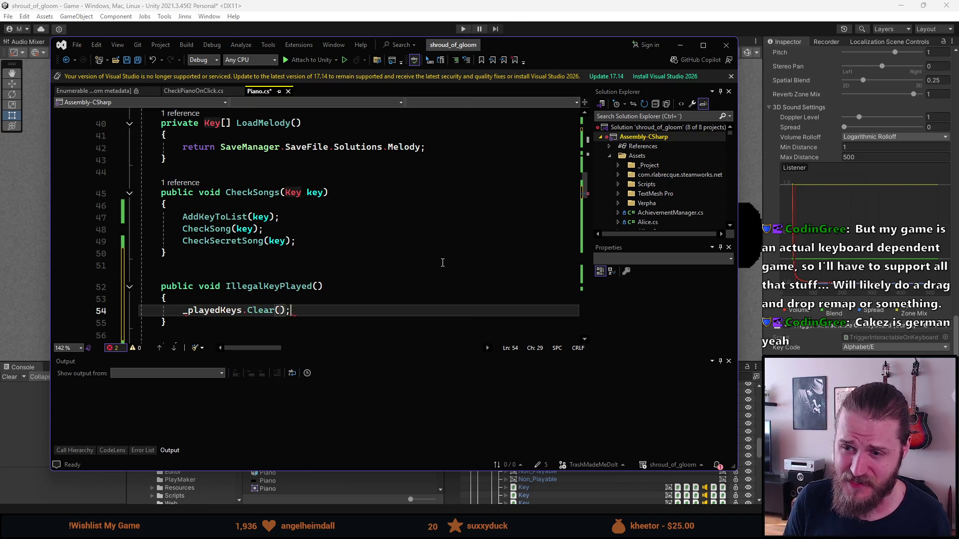
pyautogui.scroll(-1, 350, 161)
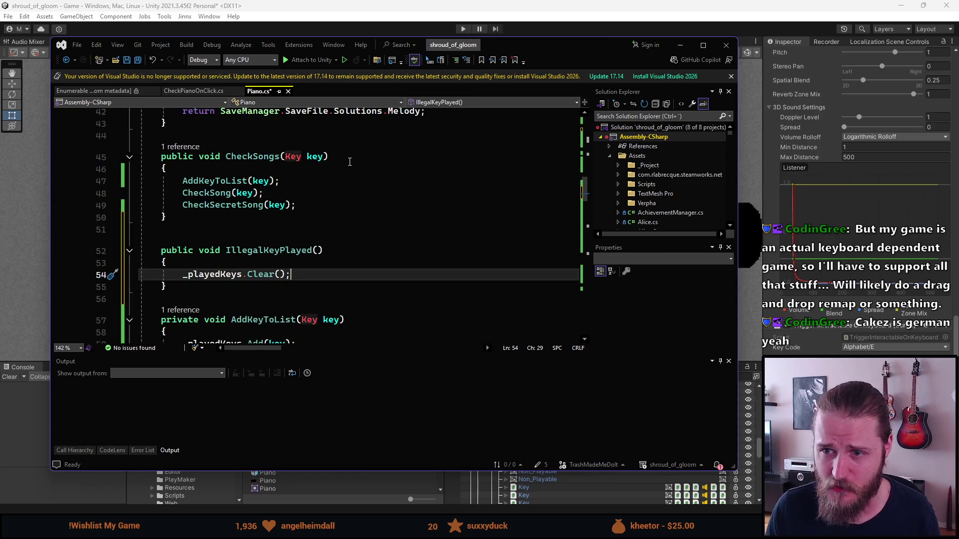
pyautogui.hotkey('ctrl', 's')
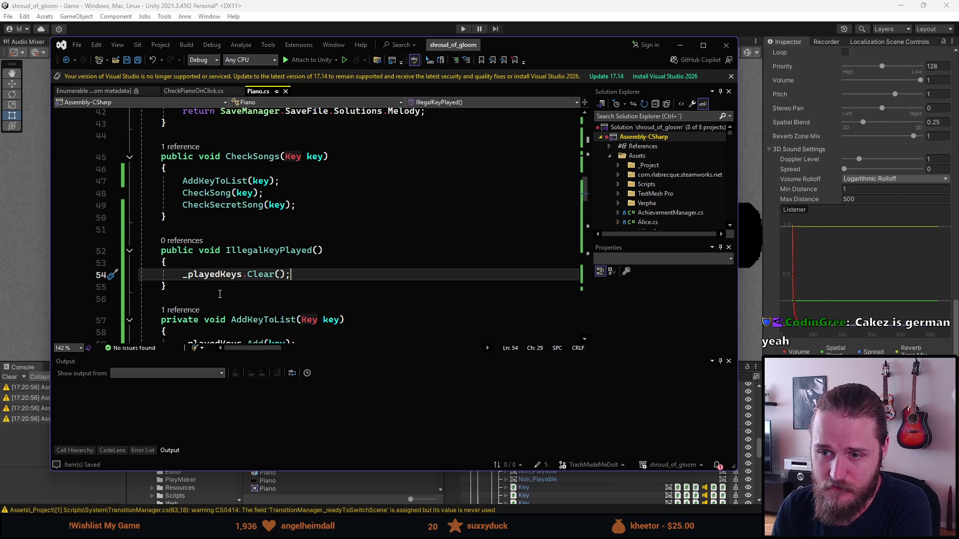
pyautogui.scroll(-5, 308, 259)
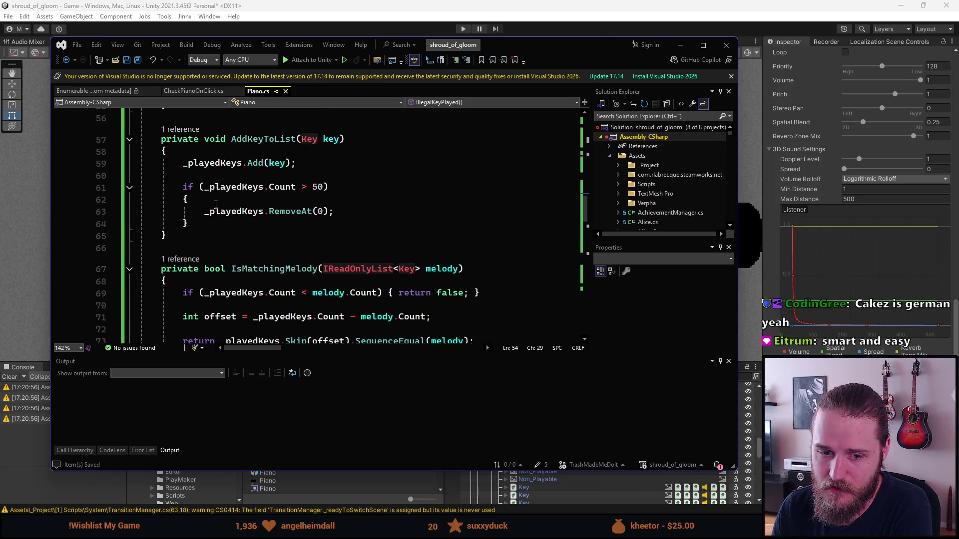
pyautogui.scroll(4, 258, 180)
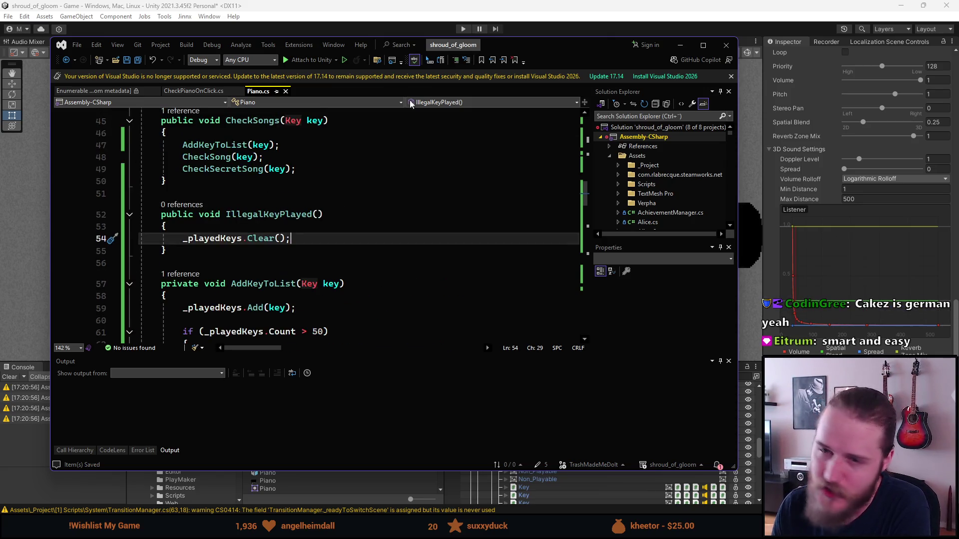
pyautogui.click(679, 45)
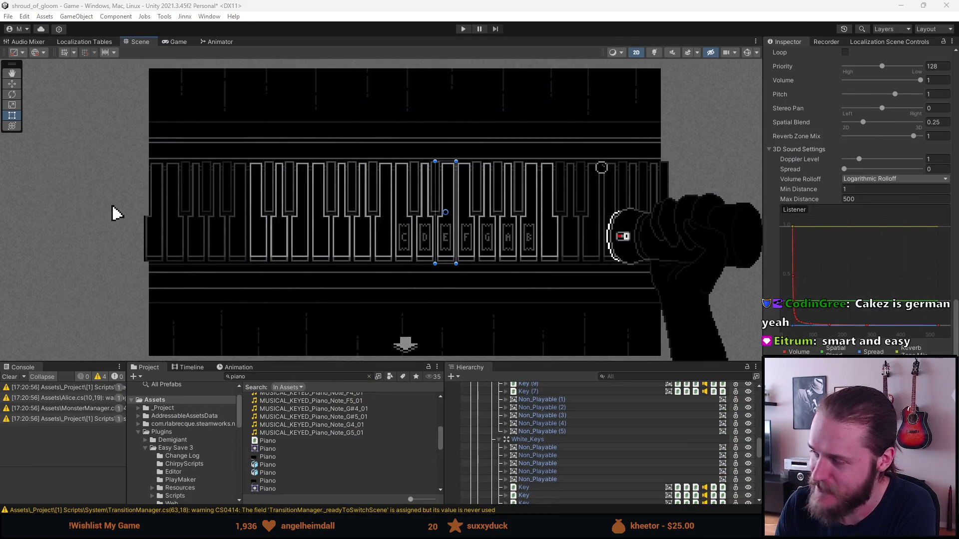
# Step: Clear the console warnings and reframe the piano in the Scene view
pyautogui.click(9, 377)
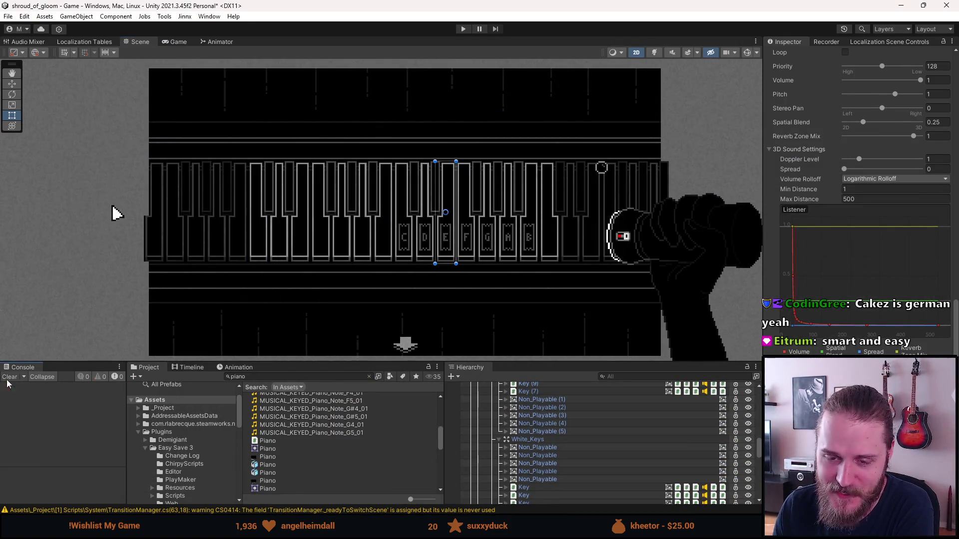
pyautogui.press('f')
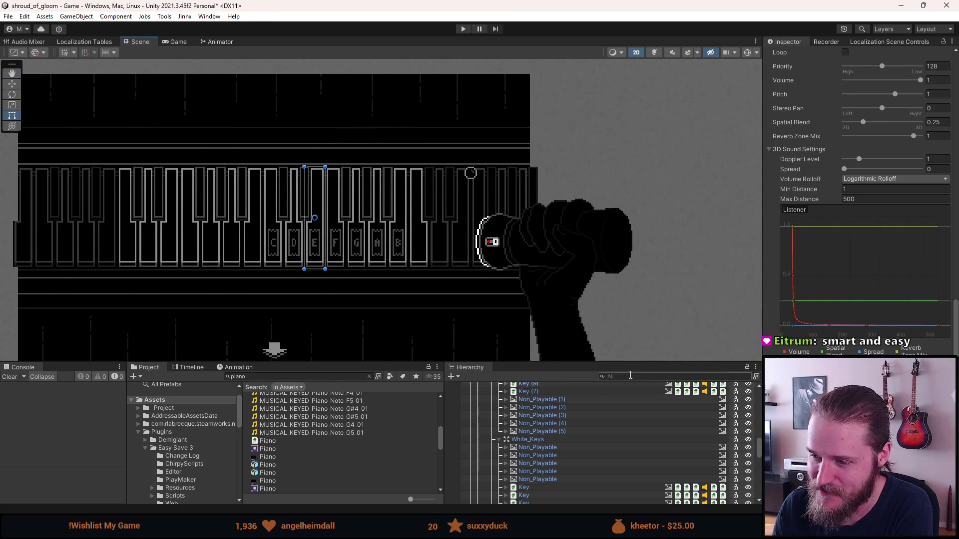
pyautogui.moveTo(631, 363); pyautogui.dragTo(640, 272)
pyautogui.scroll(3, 565, 399)
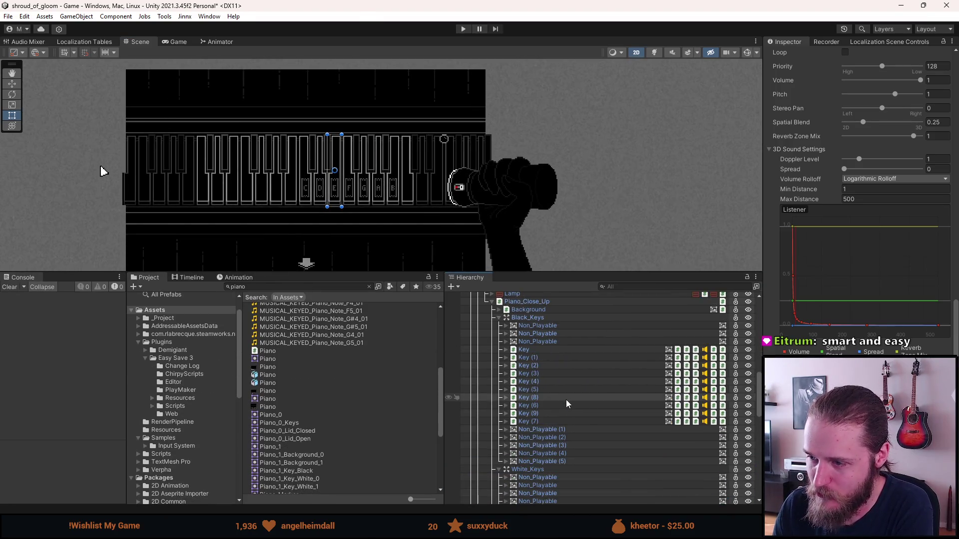
pyautogui.scroll(2, 565, 400)
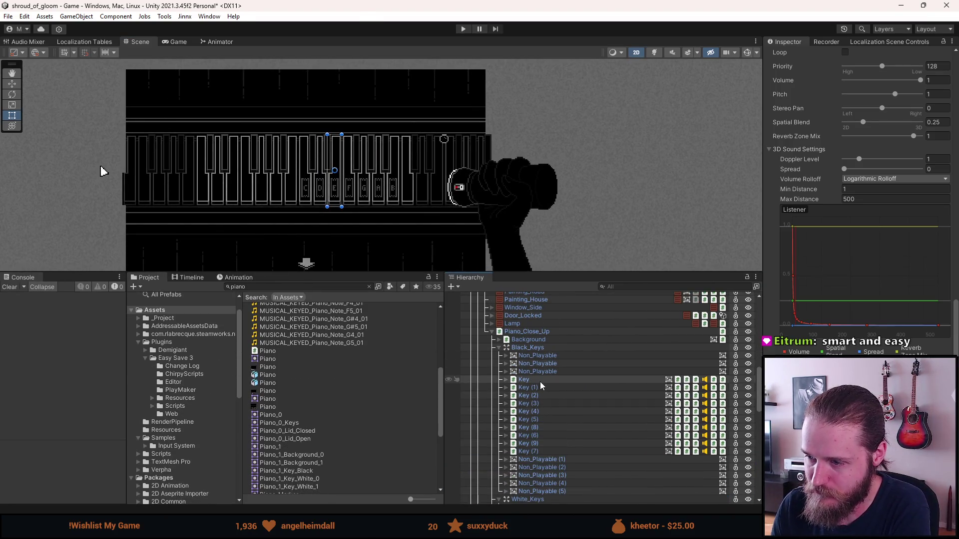
# Step: Select black keys Key through Key (7) and scroll through their Inspector components
pyautogui.click(540, 382)
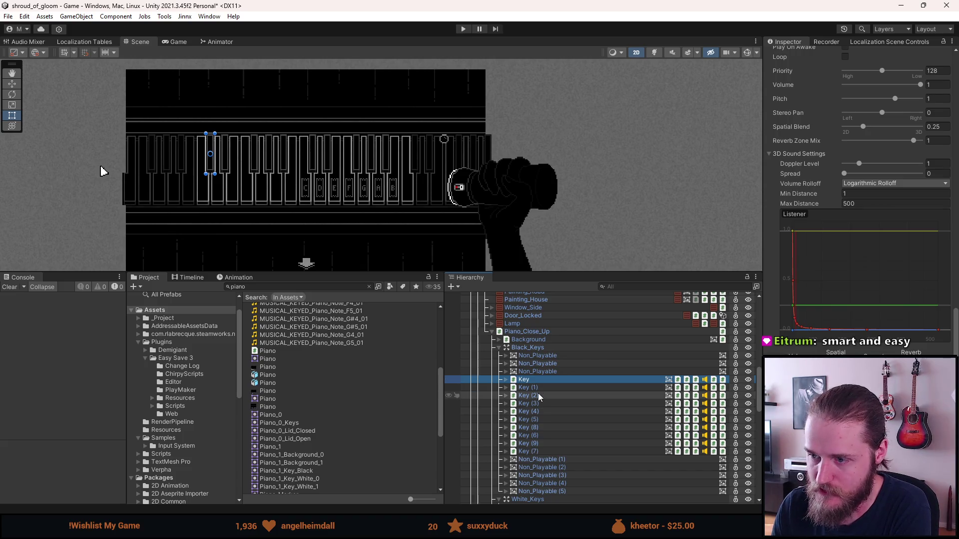
pyautogui.scroll(-2, 541, 431)
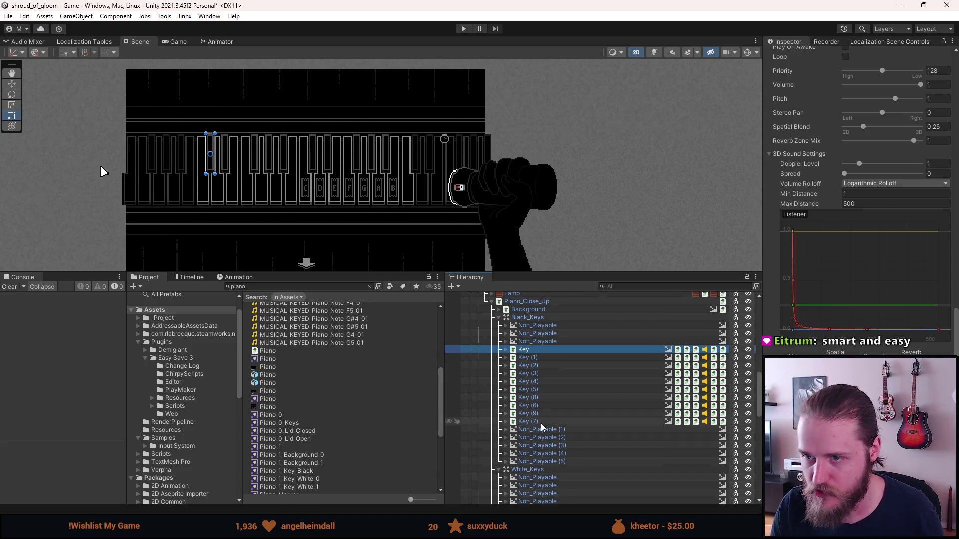
pyautogui.keyDown('shift'); pyautogui.click(541, 421); pyautogui.keyUp('shift')
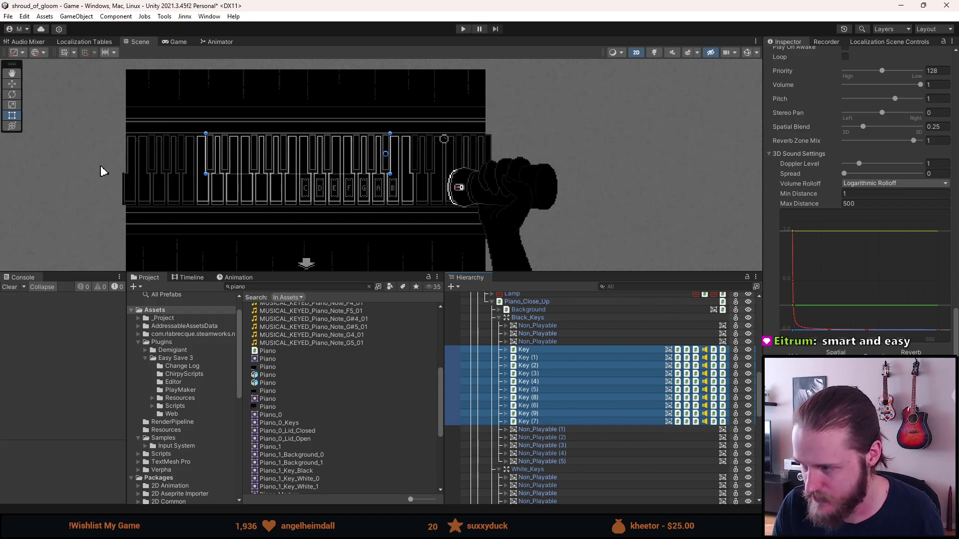
pyautogui.hotkey('alt', 'Tab')
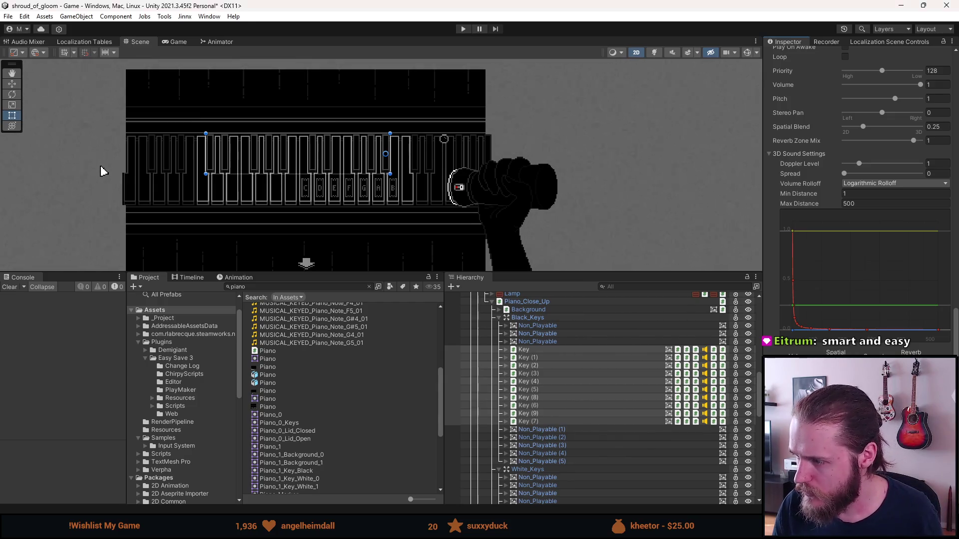
pyautogui.scroll(5, 849, 199)
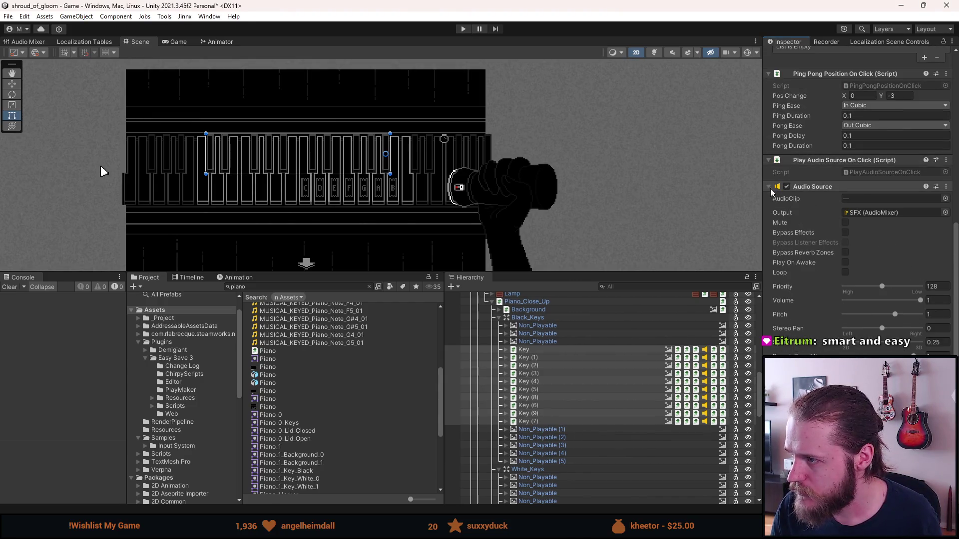
pyautogui.scroll(4, 770, 193)
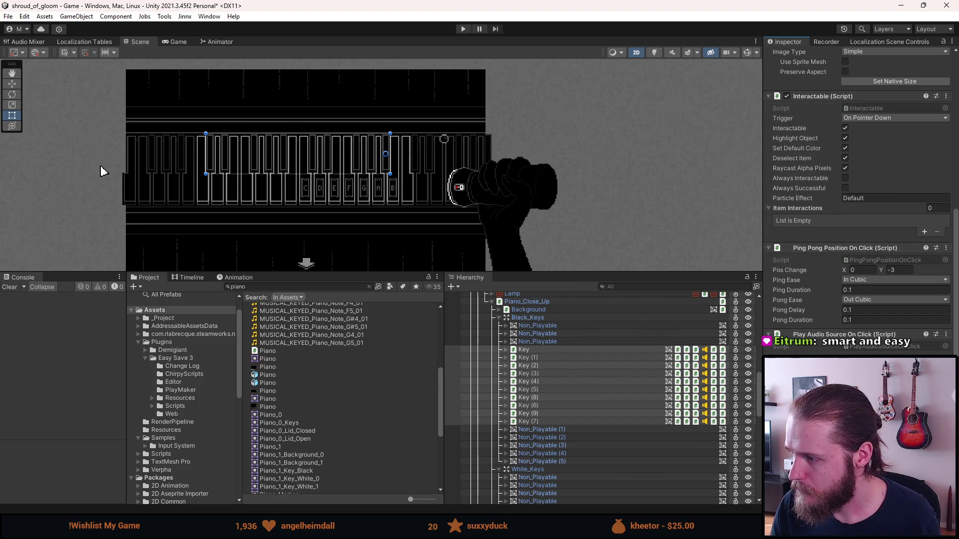
pyautogui.scroll(2, 857, 199)
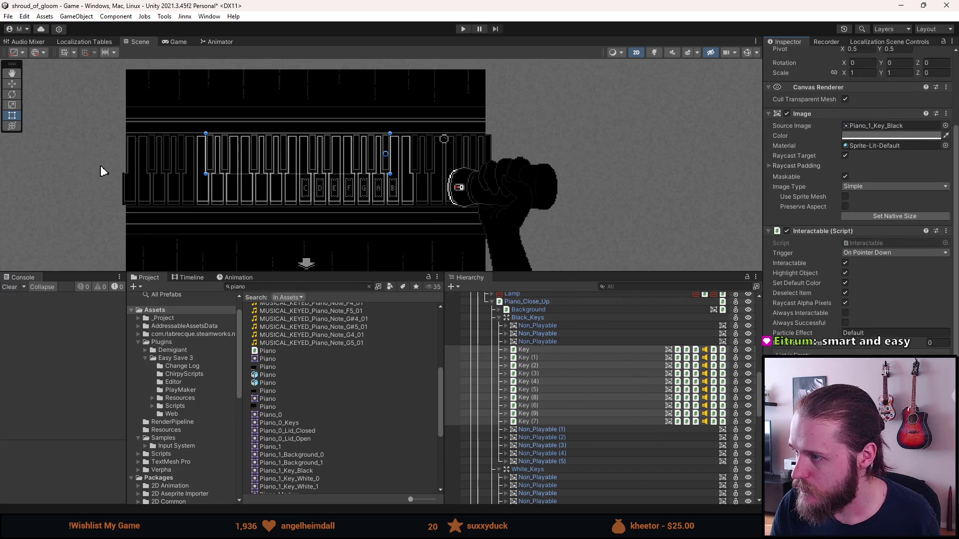
pyautogui.scroll(-2, 859, 199)
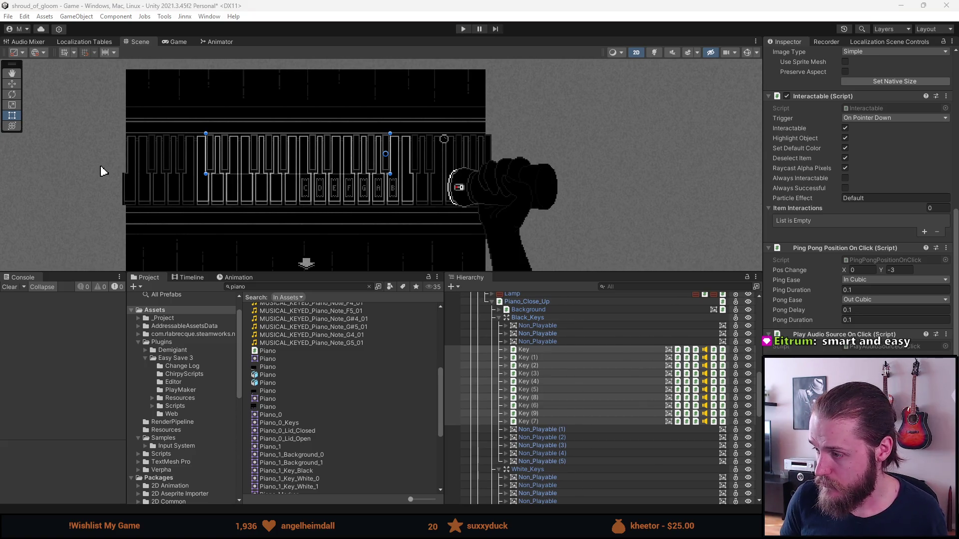
# Step: Select Key (1), then Piano_Close_Up, then its parent Second_Piano_Room
pyautogui.click(616, 357)
pyautogui.click(547, 302)
pyautogui.press('Left')
pyautogui.press('Left')
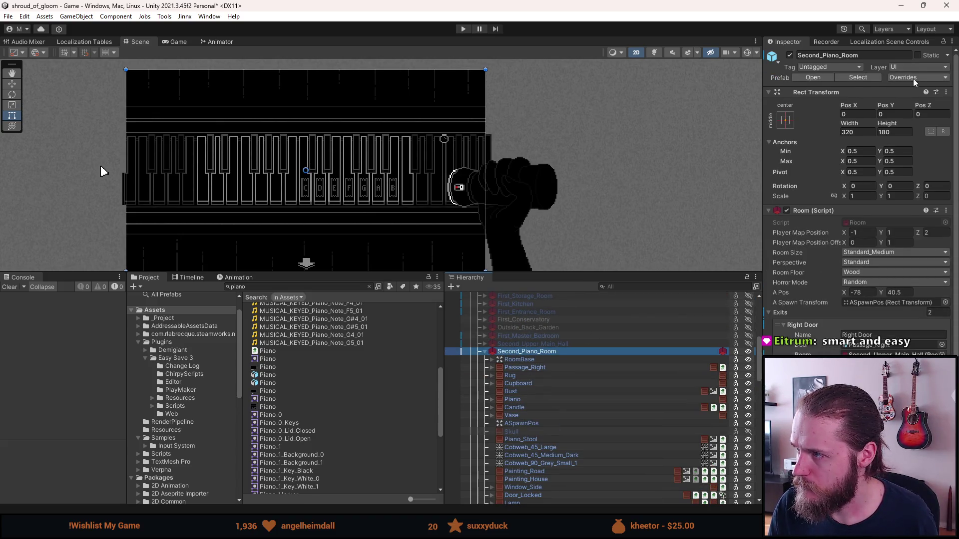
# Step: Open the Second_Piano_Room prefab, expand Piano_Close_Up and Black_Keys, then exit back to the scene
pyautogui.click(913, 77)
pyautogui.click(813, 77)
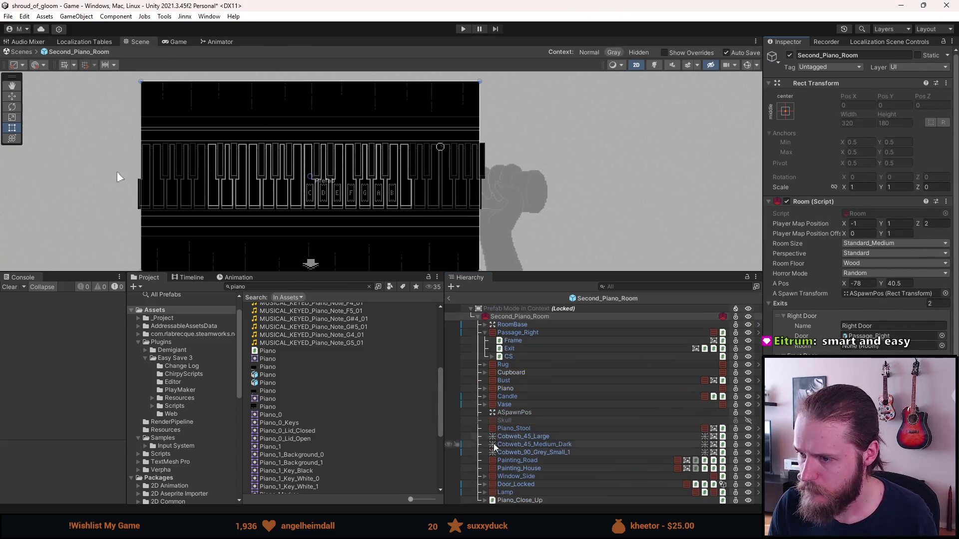
pyautogui.click(484, 500)
pyautogui.scroll(-3, 496, 470)
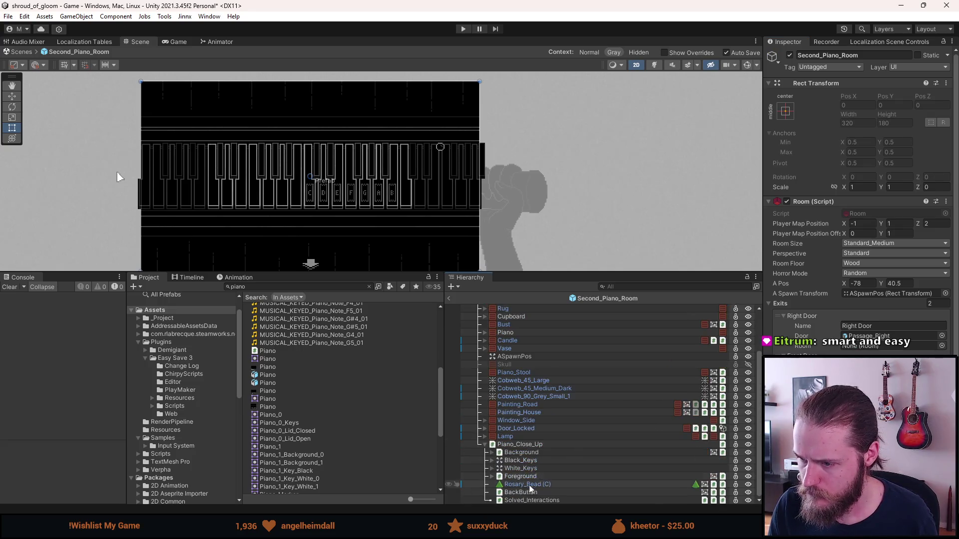
pyautogui.click(491, 460)
pyautogui.scroll(-3, 494, 462)
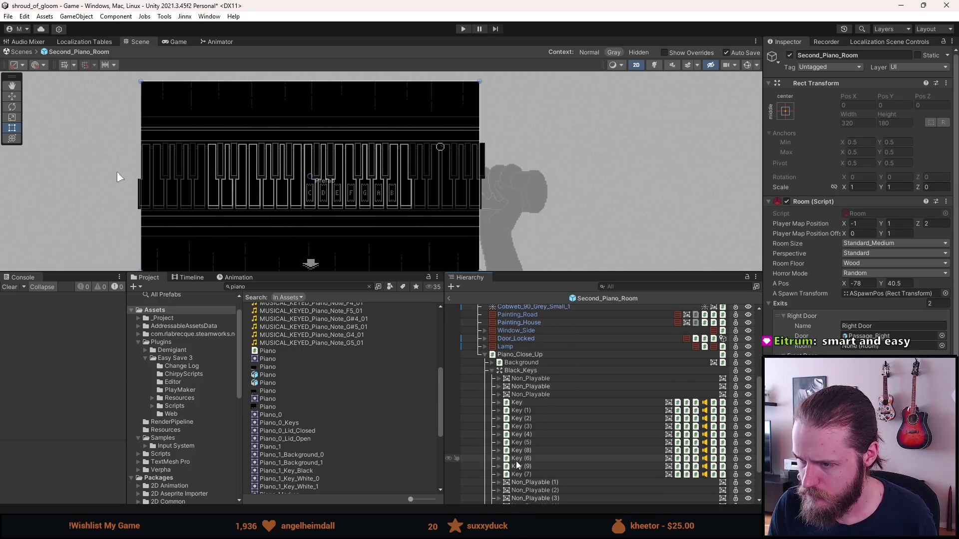
pyautogui.click(444, 297)
# Step: Select black keys Key through Key (7) together in the scene Hierarchy
pyautogui.scroll(-3, 547, 404)
pyautogui.click(550, 380)
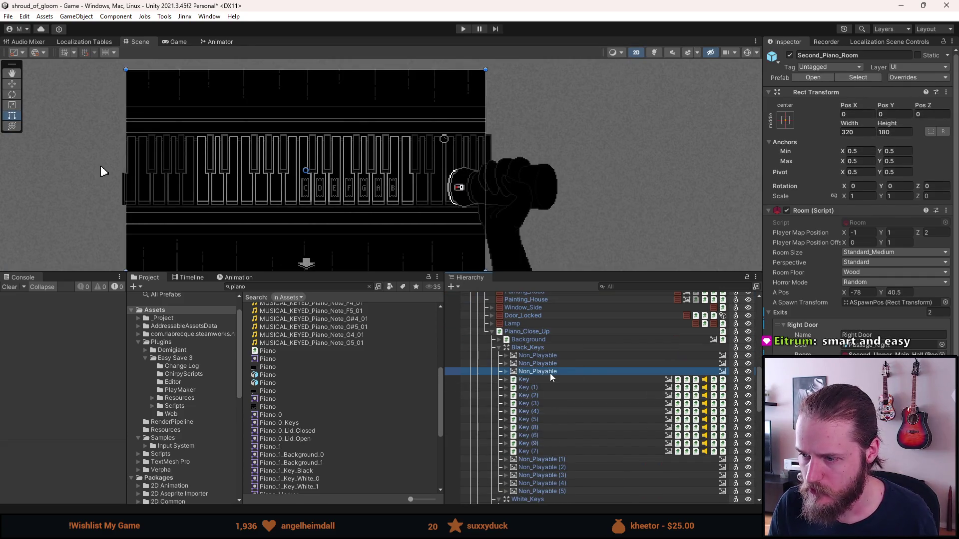
pyautogui.keyDown('shift'); pyautogui.click(544, 451); pyautogui.keyUp('shift')
pyautogui.scroll(-5, 859, 200)
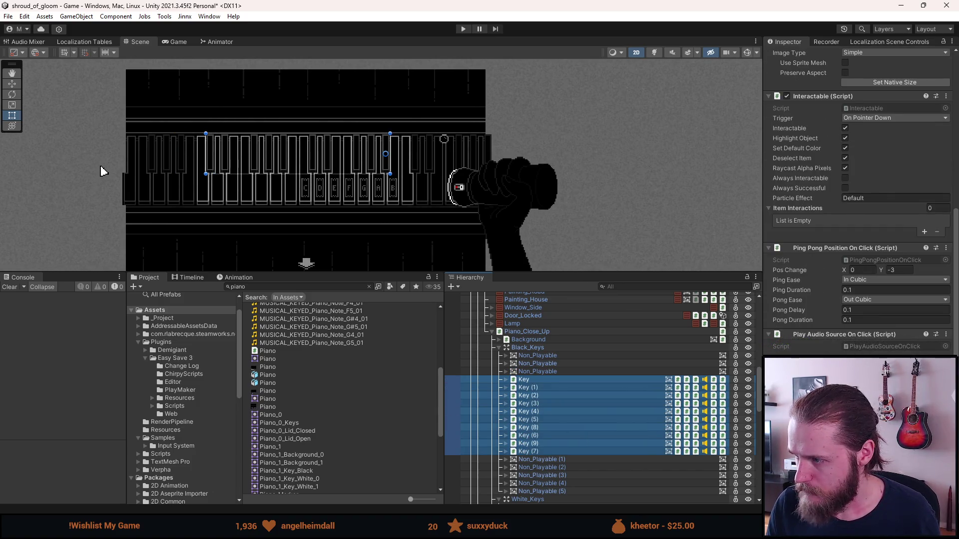
# Step: Set the black keys' event function to IllegalKeyPlayed (), then collapse Black_Keys and expand White_Keys
pyautogui.hotkey('alt', 'Tab')
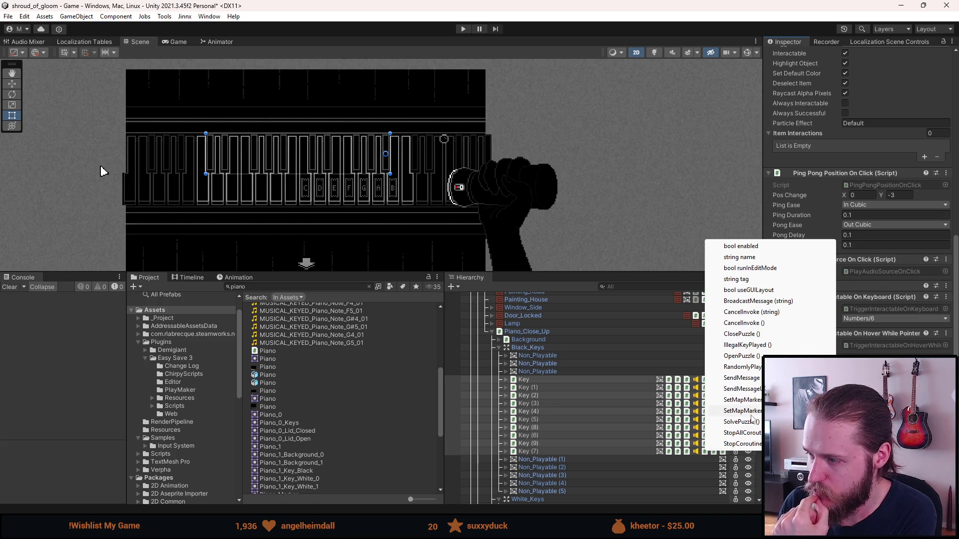
pyautogui.click(751, 347)
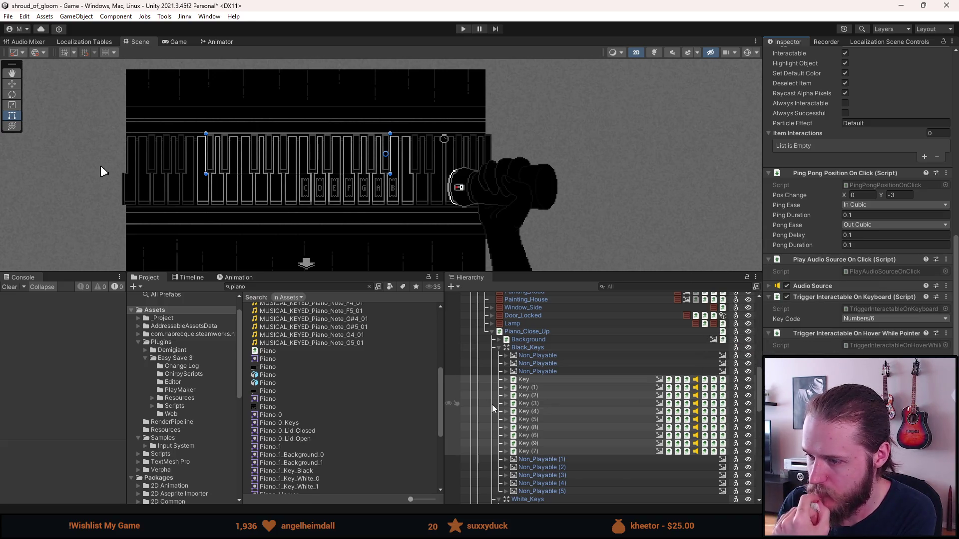
pyautogui.click(499, 347)
pyautogui.click(499, 355)
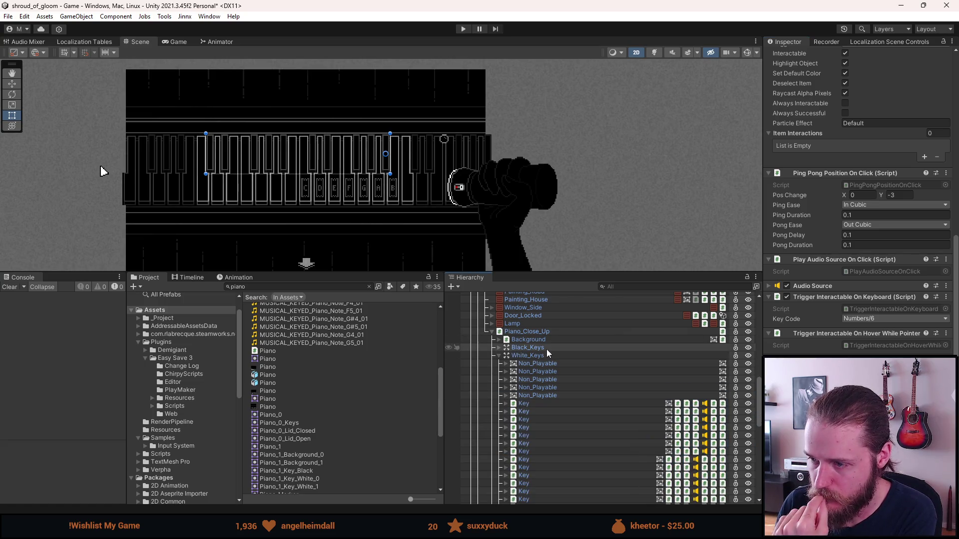
# Step: Select the seven white piano keys together and review their components
pyautogui.click(538, 403)
pyautogui.scroll(-2, 535, 435)
pyautogui.scroll(-2, 534, 436)
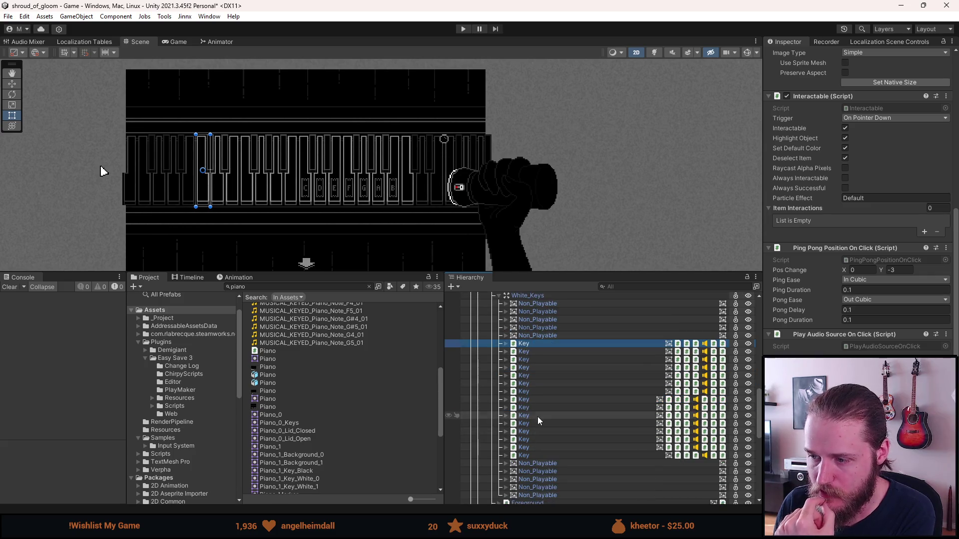
pyautogui.click(542, 397)
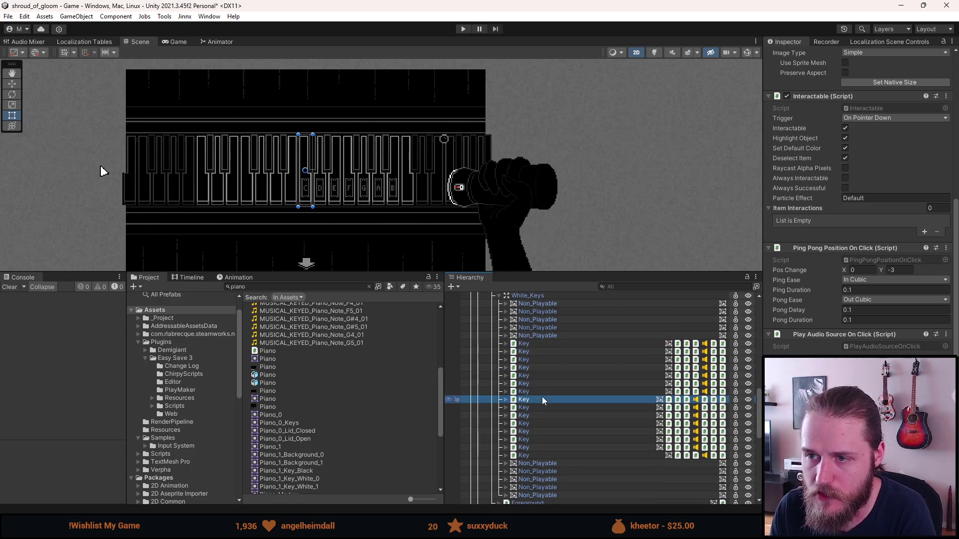
pyautogui.press('Up')
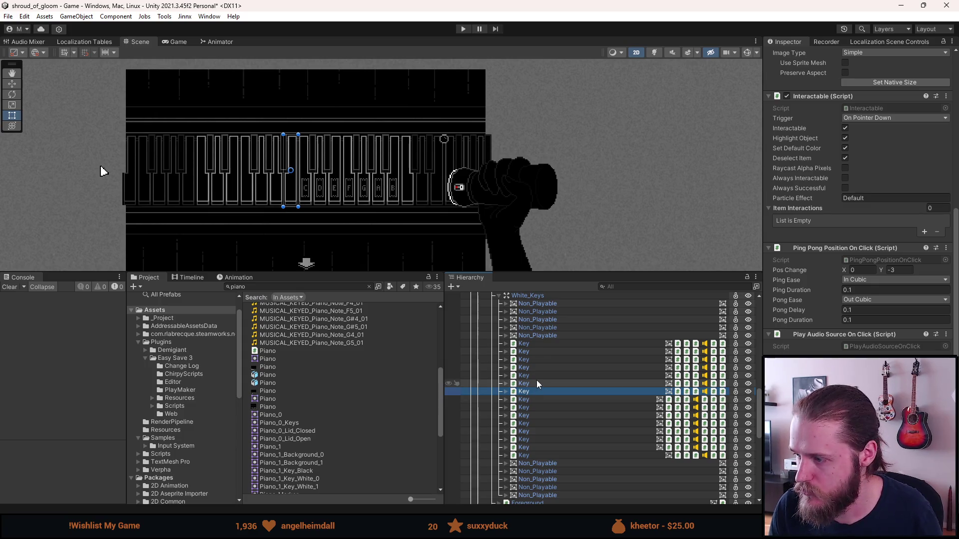
pyautogui.keyDown('shift'); pyautogui.click(537, 342); pyautogui.keyUp('shift')
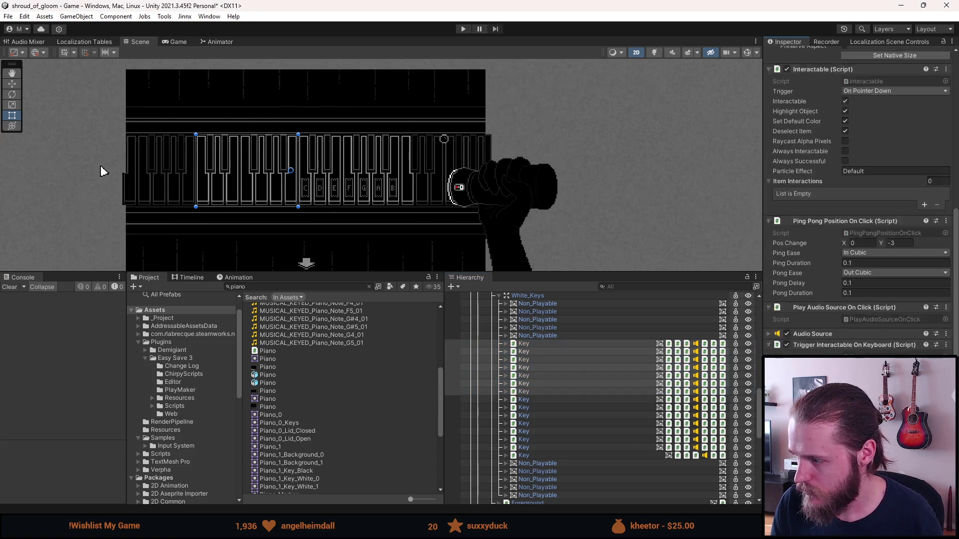
pyautogui.scroll(3, 528, 332)
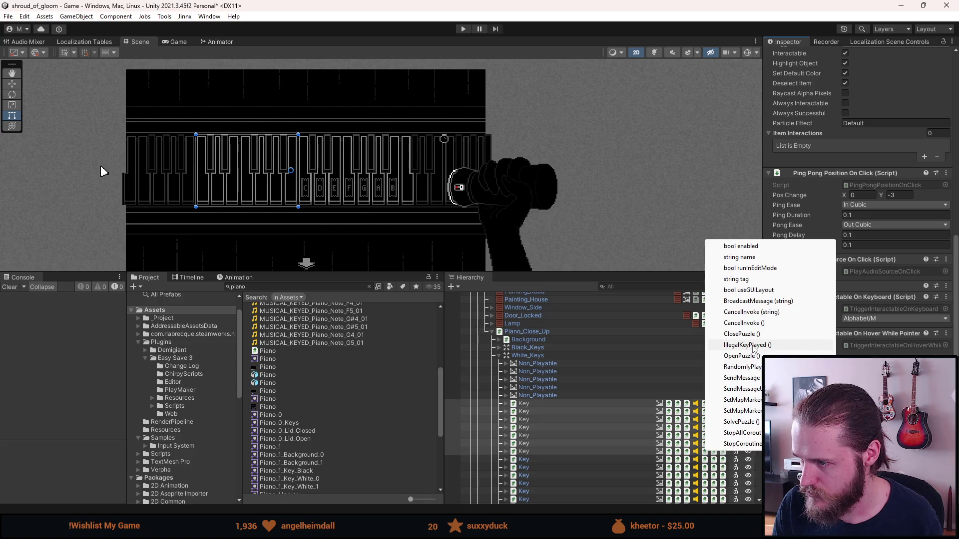
pyautogui.scroll(-3, 608, 433)
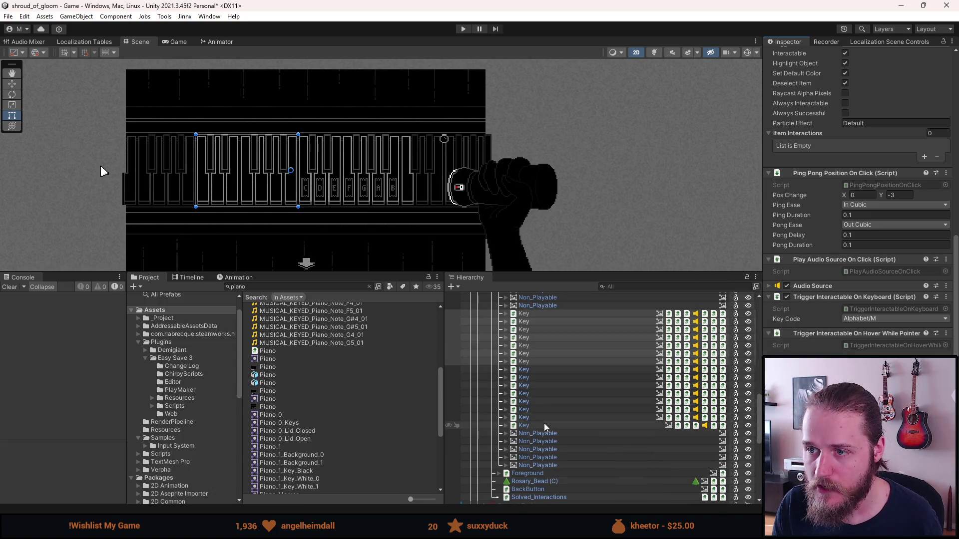
# Step: Set the last key's event function to IllegalKeyPlayed () and deactivate Piano_Close_Up
pyautogui.click(544, 425)
pyautogui.click(410, 189)
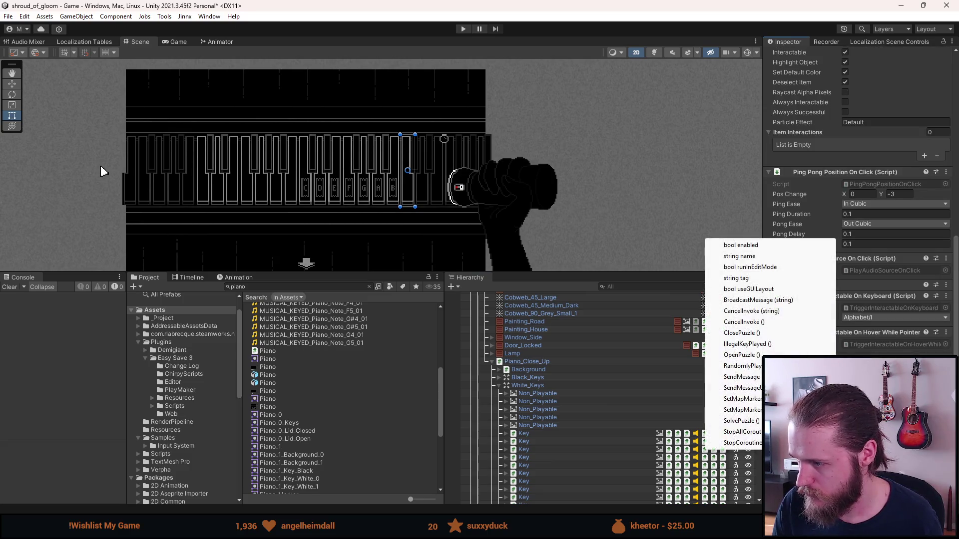
pyautogui.click(751, 345)
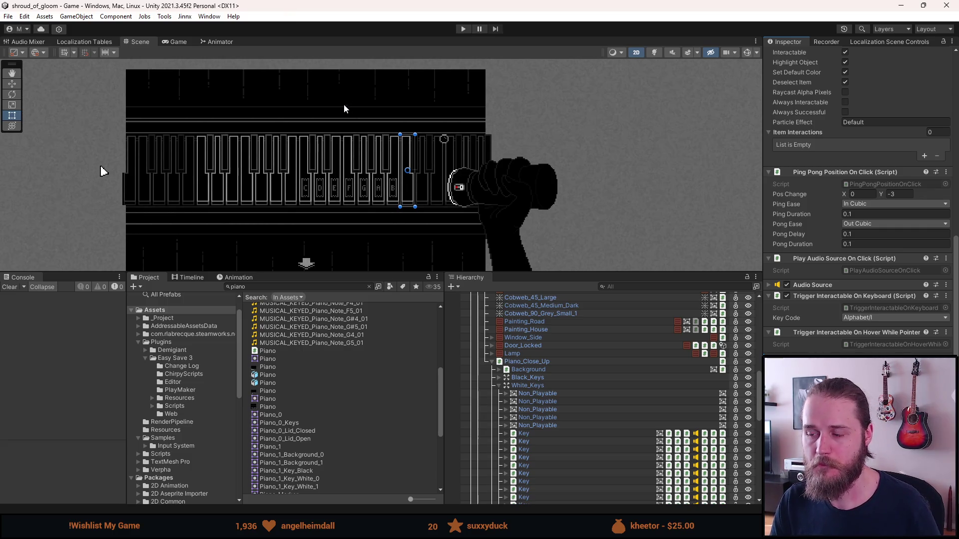
pyautogui.click(492, 360)
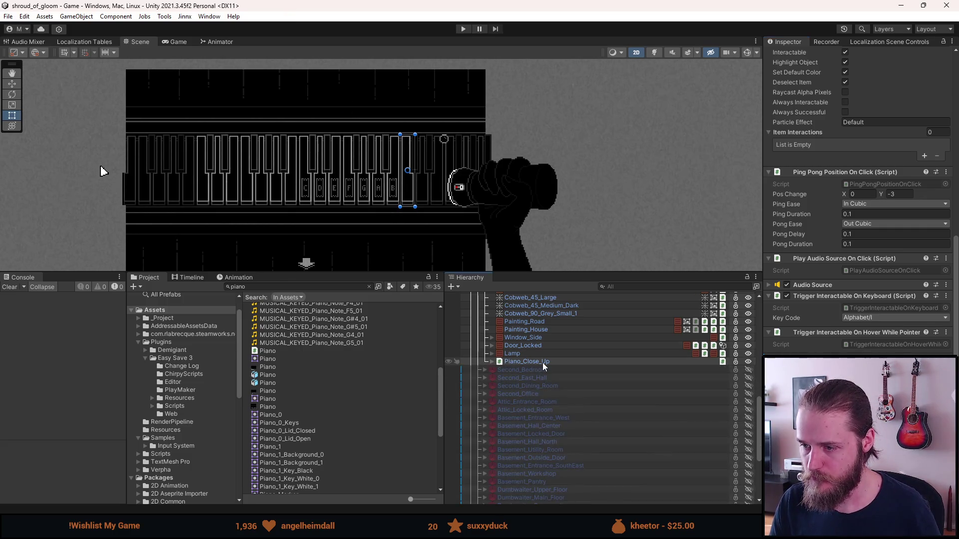
# Step: Save the project, start Play mode, and enlarge the Game view to show the piano room
pyautogui.hotkey('alt', 'shift', 'a')
pyautogui.hotkey('ctrl', 's')
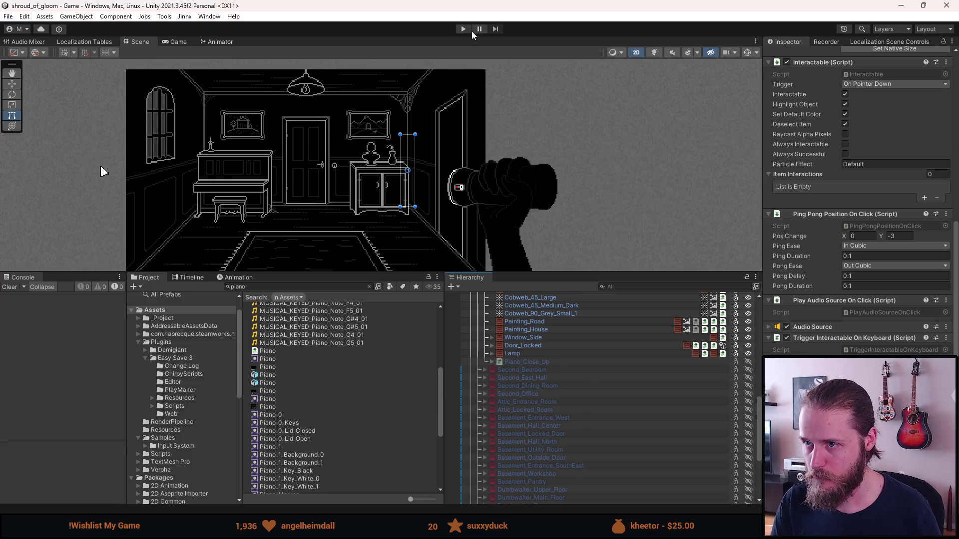
pyautogui.click(462, 28)
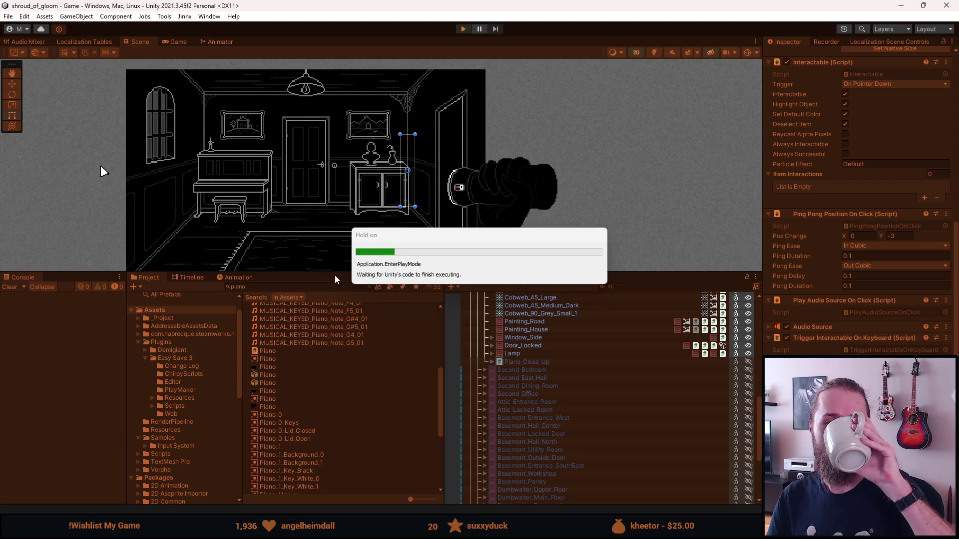
pyautogui.moveTo(336, 272); pyautogui.dragTo(330, 433)
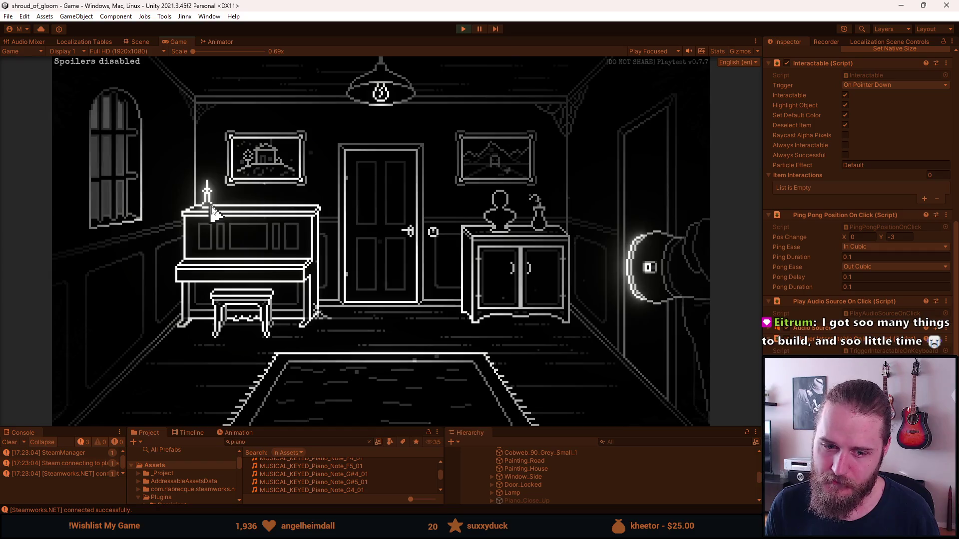
# Step: Open the piano close-up, inspect Second_Piano_Room and Piano_Close_Up's Piano script, and clear the Console
pyautogui.click(251, 275)
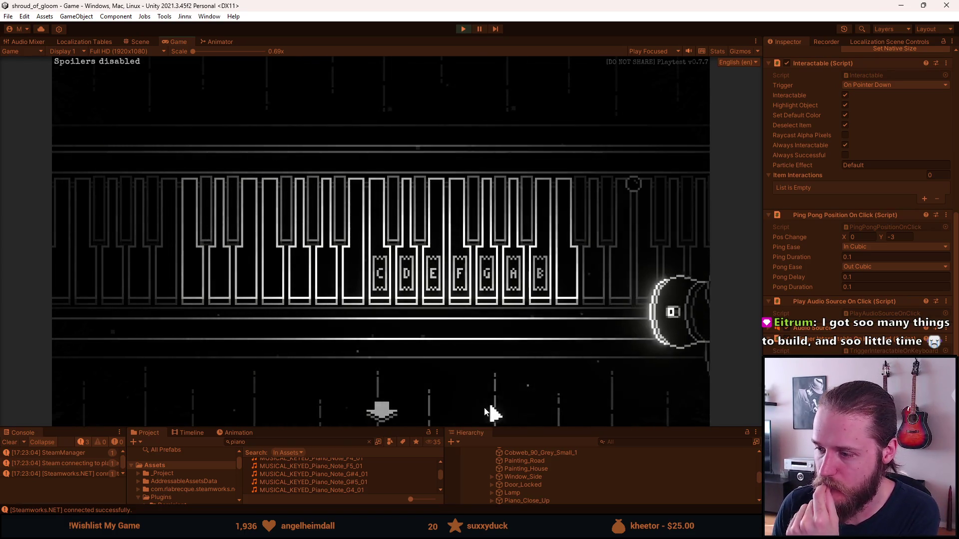
pyautogui.moveTo(500, 428); pyautogui.dragTo(524, 361)
pyautogui.scroll(5, 550, 427)
pyautogui.click(539, 423)
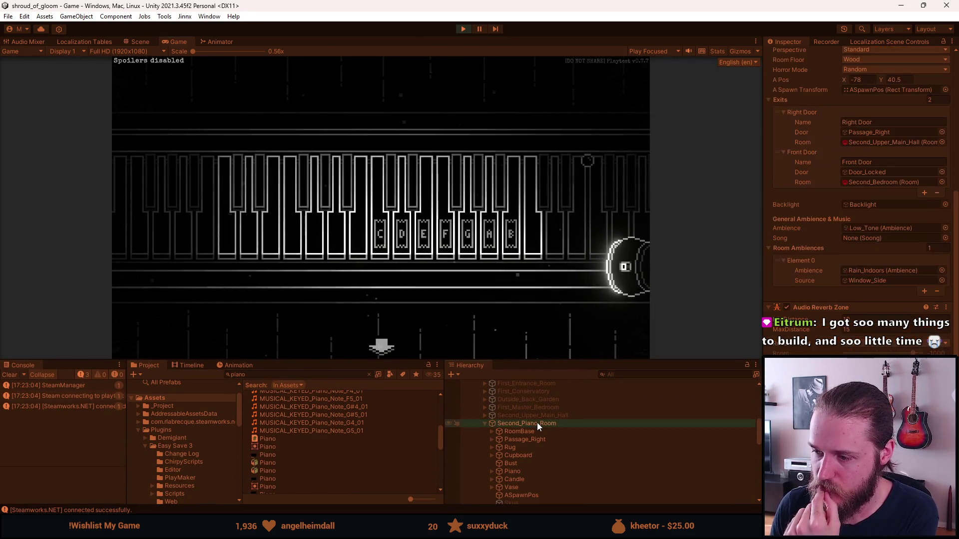
pyautogui.scroll(-5, 537, 424)
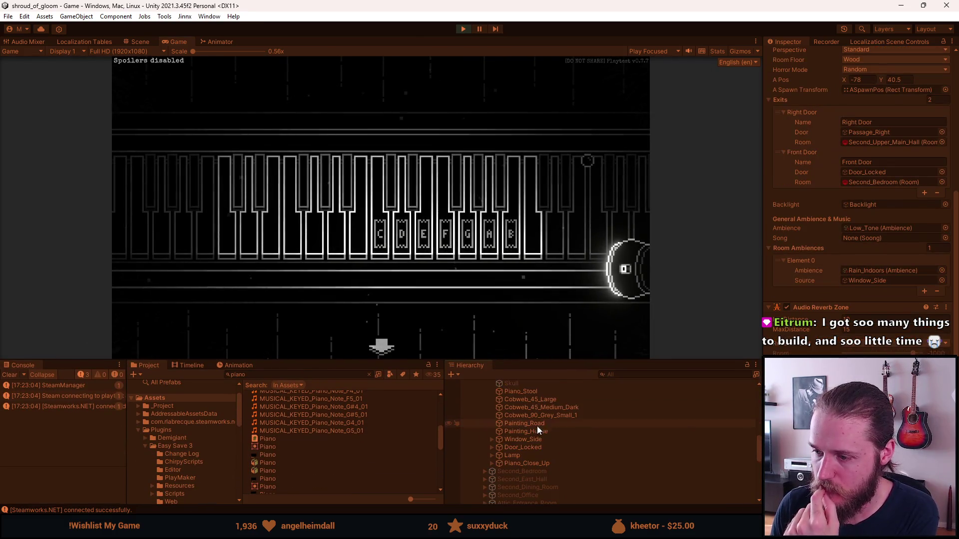
pyautogui.click(537, 463)
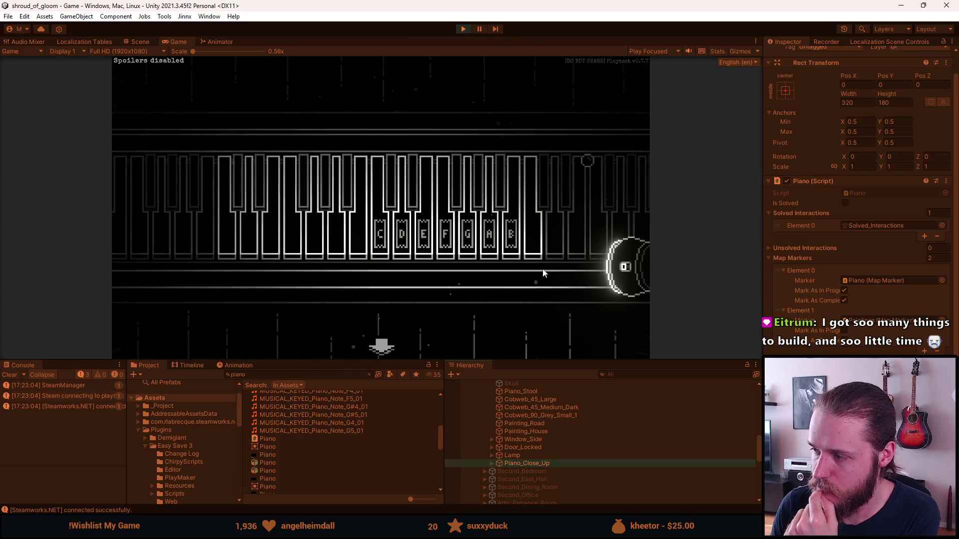
pyautogui.click(10, 375)
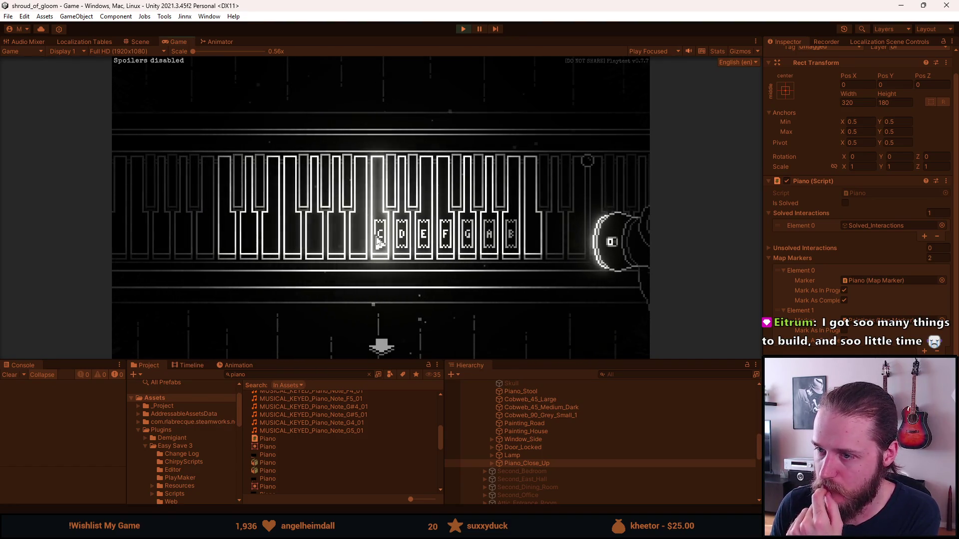
# Step: Play the notes D, B, B, F, B, D on the piano
pyautogui.click(405, 247)
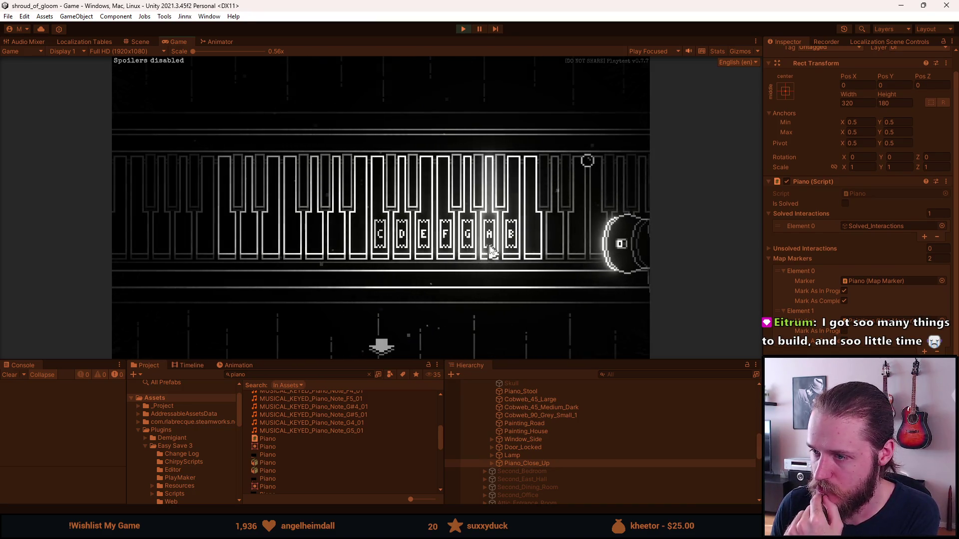
pyautogui.click(512, 248)
pyautogui.click(513, 248)
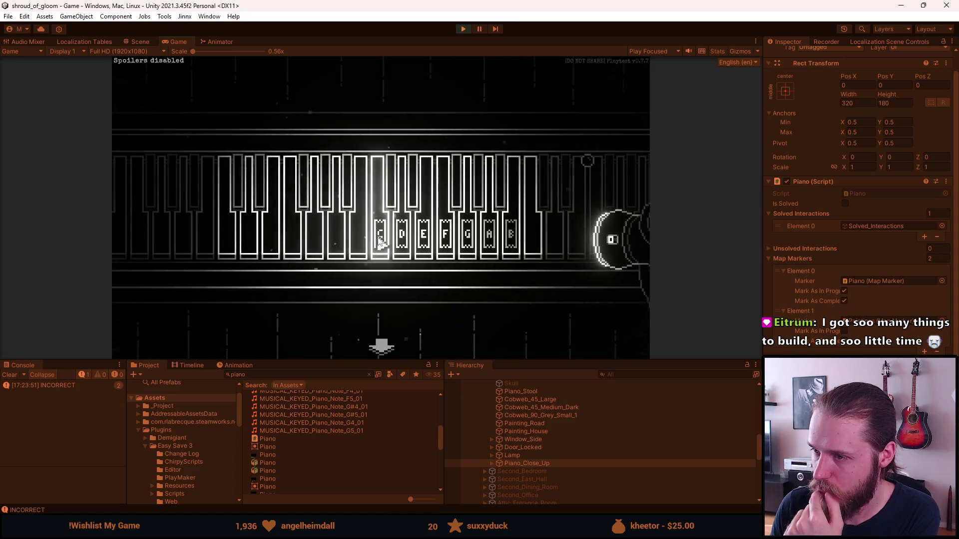
pyautogui.click(456, 218)
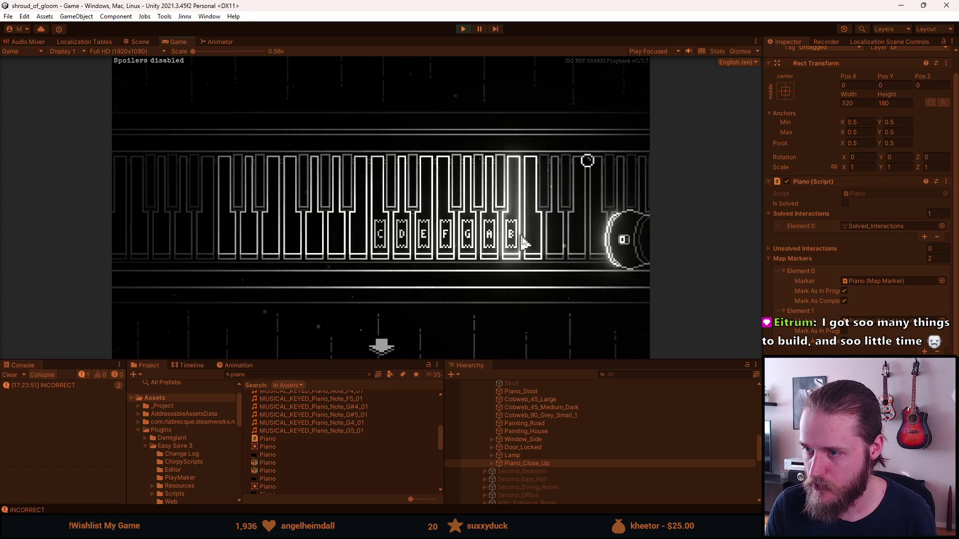
pyautogui.click(512, 242)
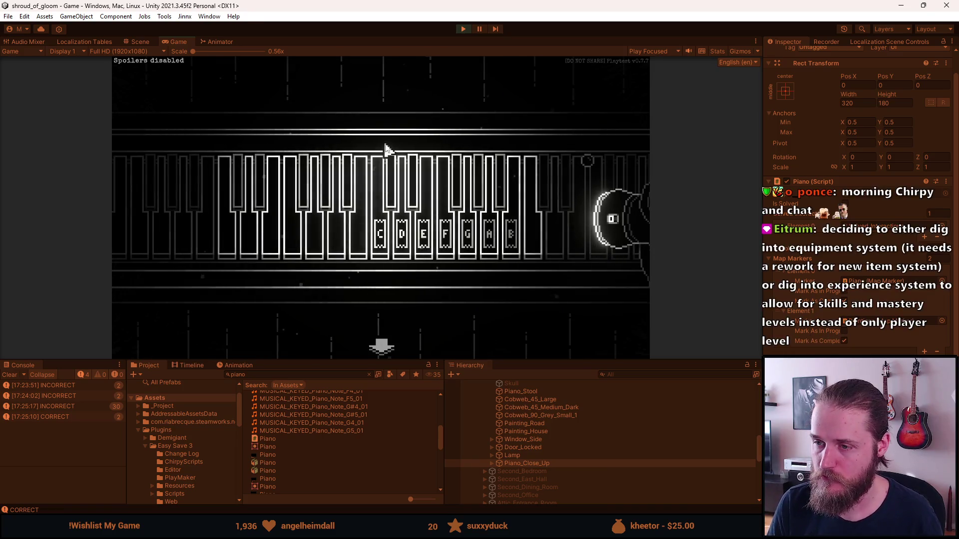
pyautogui.click(403, 301)
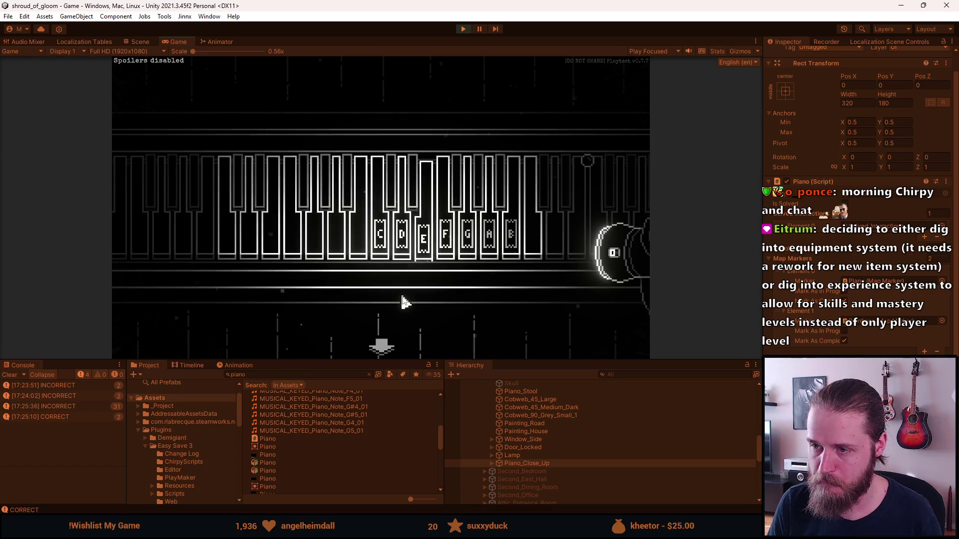
# Step: Reopen the piano close-up, play another key, then stop Play mode and return to Visual Studio
pyautogui.rightClick(402, 306)
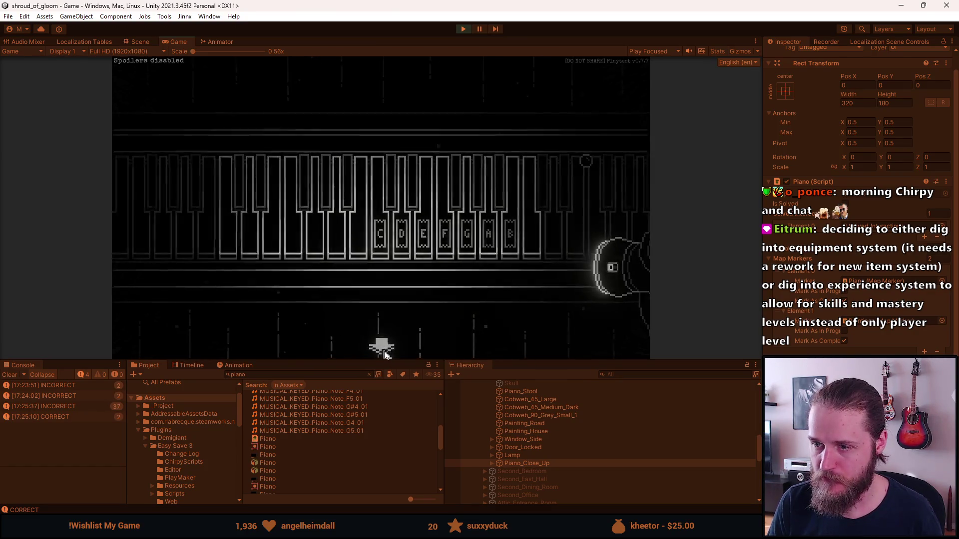
pyautogui.click(283, 233)
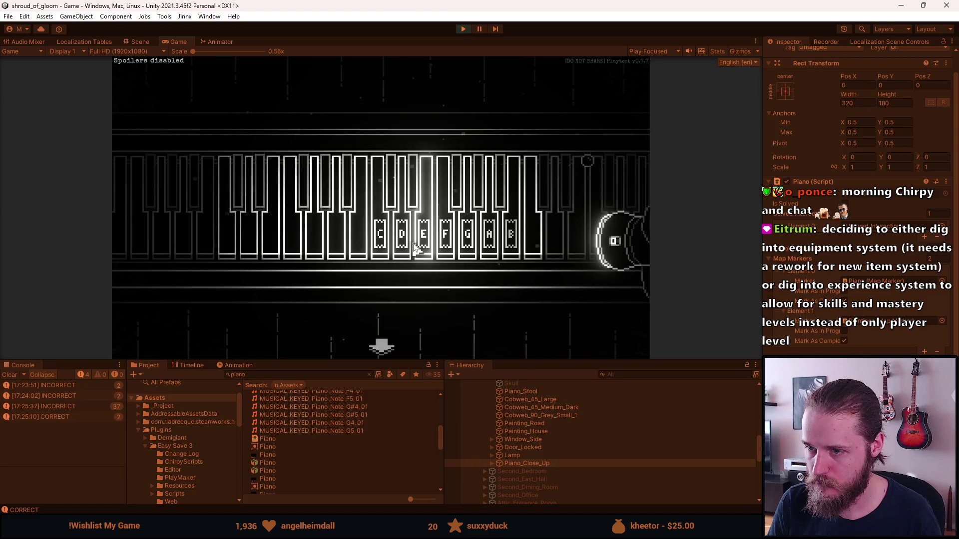
pyautogui.click(414, 247)
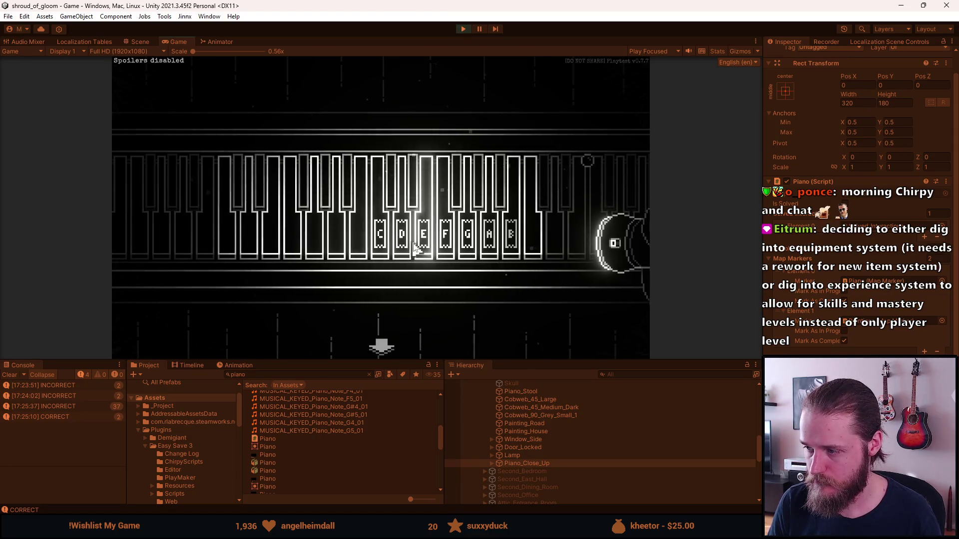
pyautogui.click(465, 29)
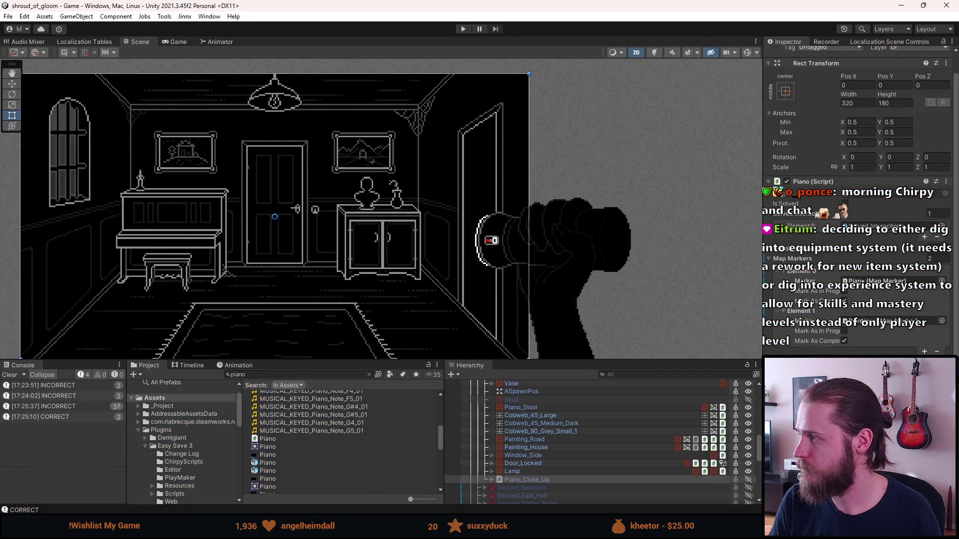
pyautogui.hotkey('alt', 'Tab')
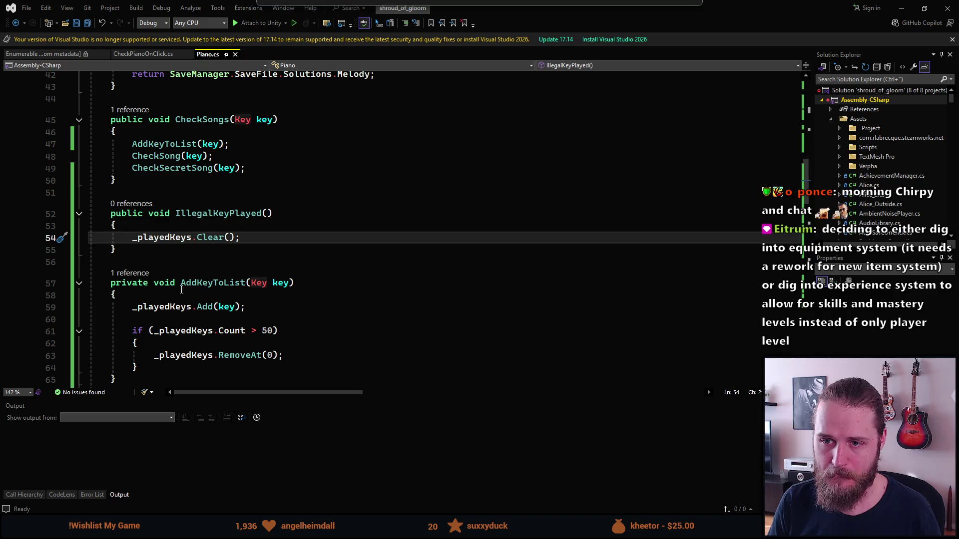
pyautogui.scroll(-1, 182, 289)
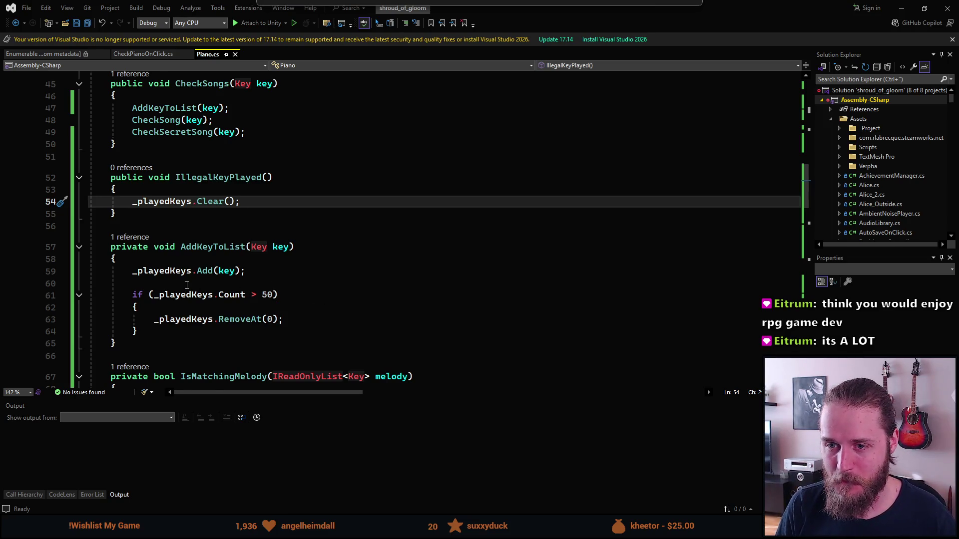
pyautogui.scroll(-1, 187, 285)
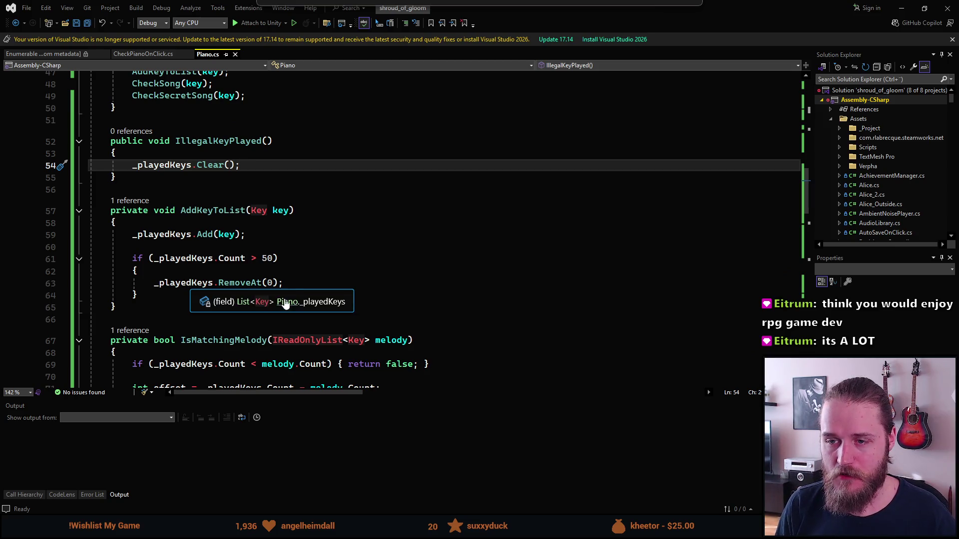
pyautogui.scroll(3, 304, 284)
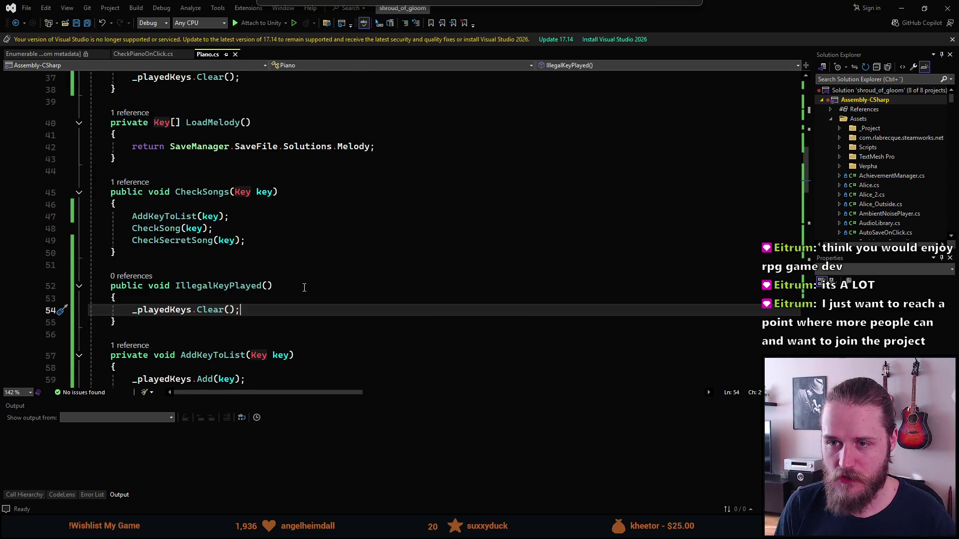
pyautogui.scroll(-2, 304, 288)
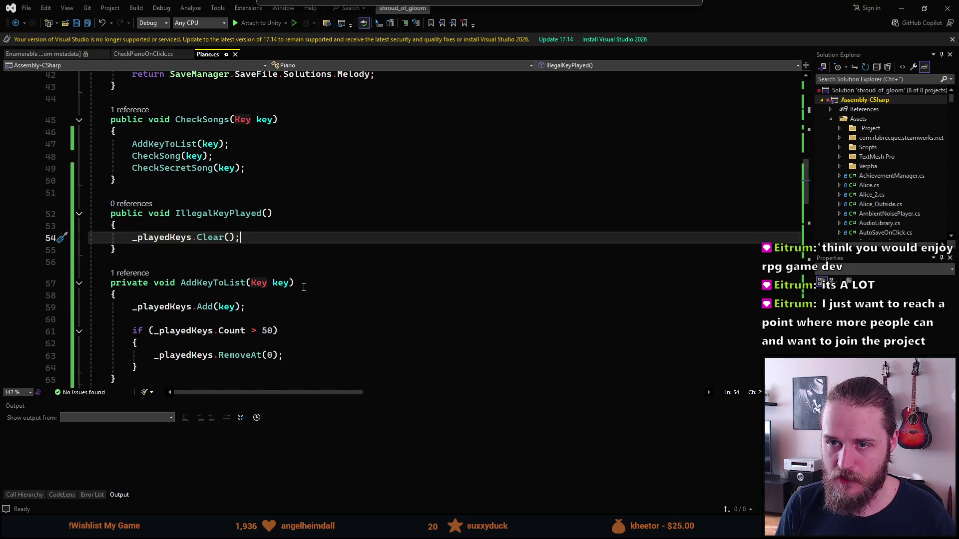
pyautogui.scroll(1, 194, 326)
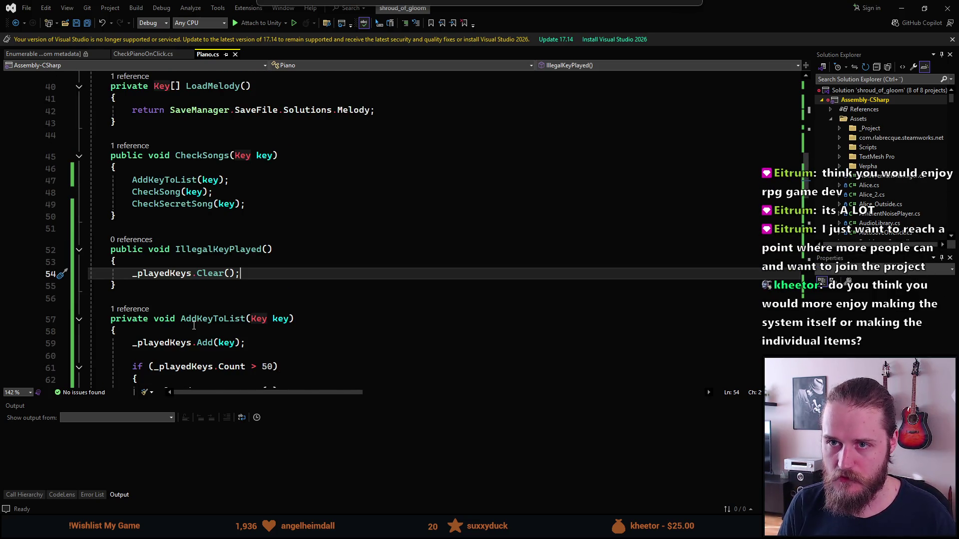
pyautogui.scroll(-5, 194, 326)
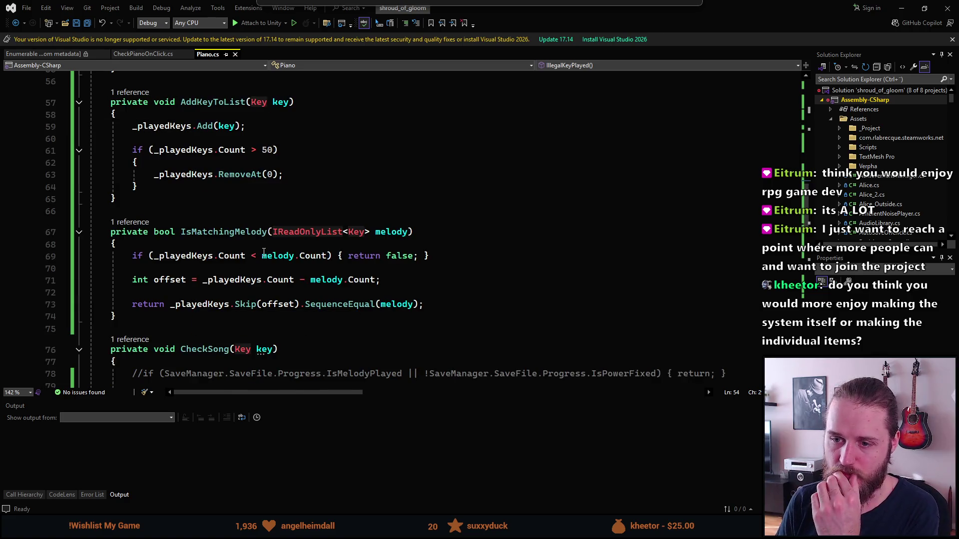
pyautogui.scroll(-3, 149, 256)
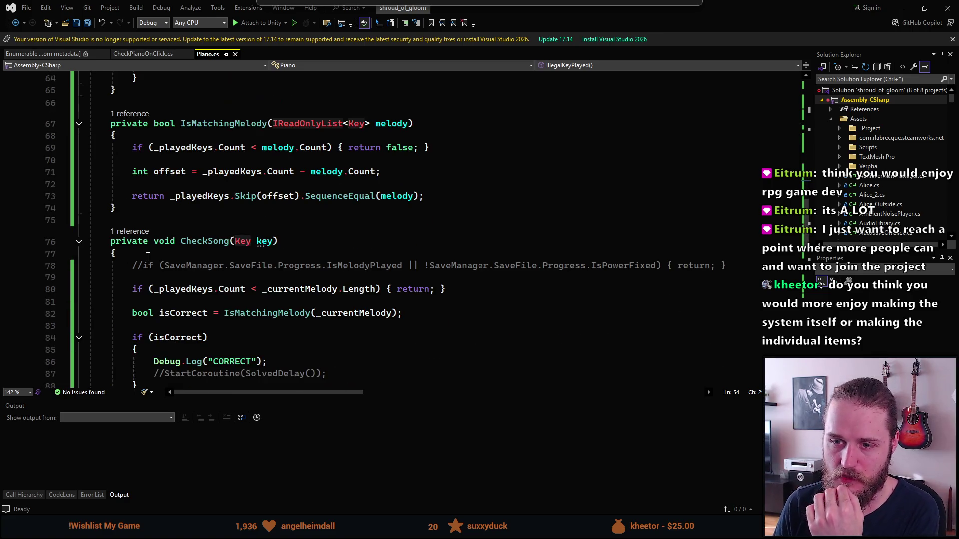
pyautogui.click(149, 265)
# Step: Uncomment the early-return check on line 78 and the StartCoroutine(SolvedDelay()) call
pyautogui.hotkey('ctrl', 'k')
pyautogui.hotkey('ctrl', 'u')
pyautogui.scroll(-2, 190, 312)
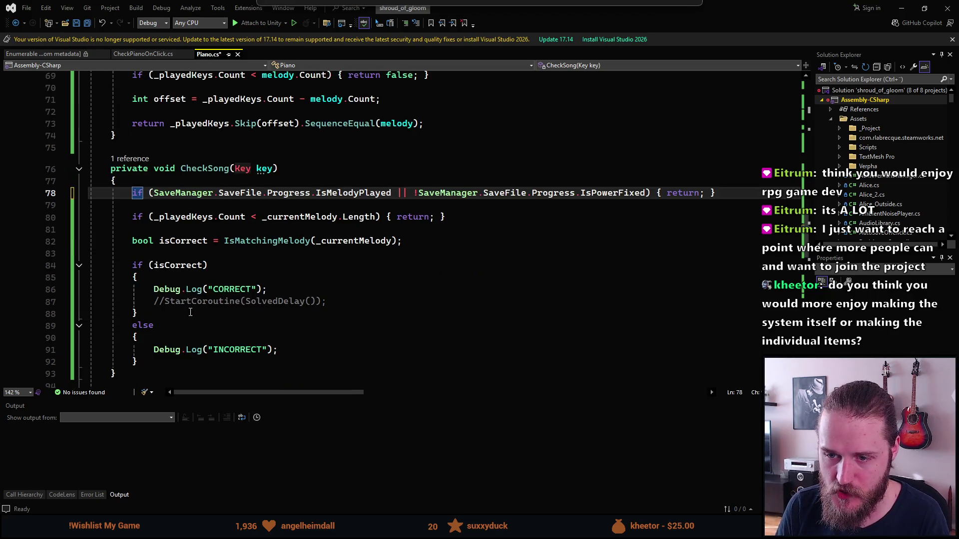
pyautogui.click(165, 302)
pyautogui.hotkey('ctrl', 'k')
pyautogui.hotkey('ctrl', 'u')
# Step: Delete the CORRECT and INCORRECT Debug.Log lines and the resulting empty else block
pyautogui.click(183, 294)
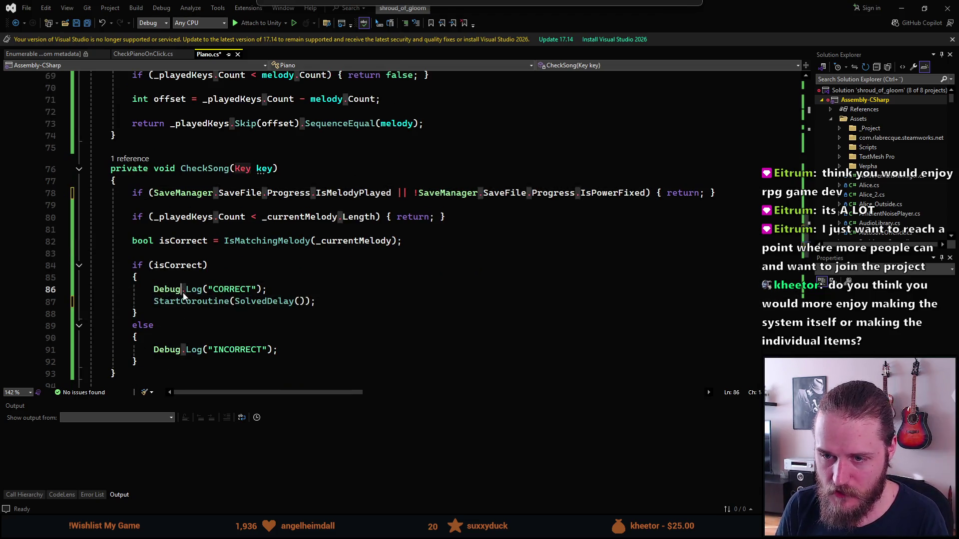
pyautogui.tripleClick(184, 294)
pyautogui.press('Delete')
pyautogui.tripleClick(172, 340)
pyautogui.press('Delete')
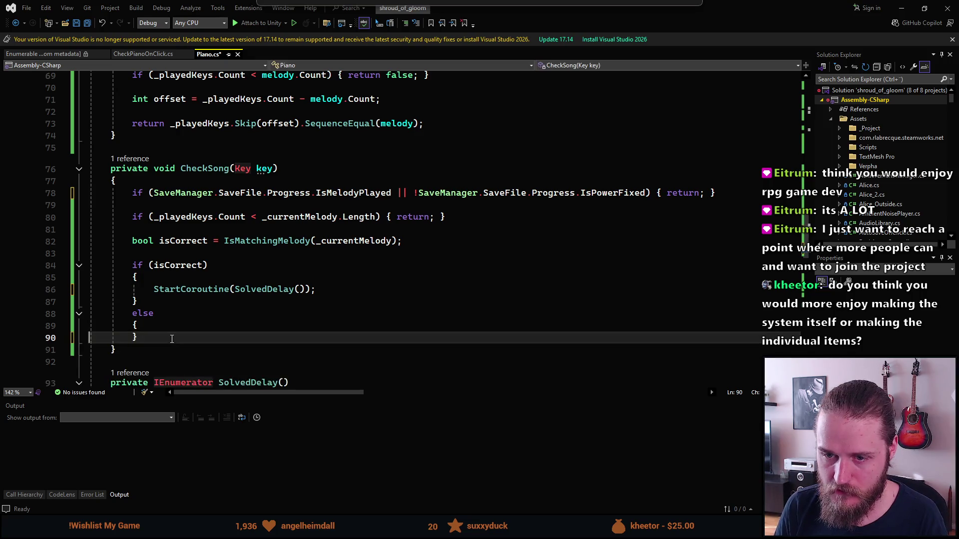
pyautogui.moveTo(173, 340); pyautogui.dragTo(142, 301)
pyautogui.press('Delete')
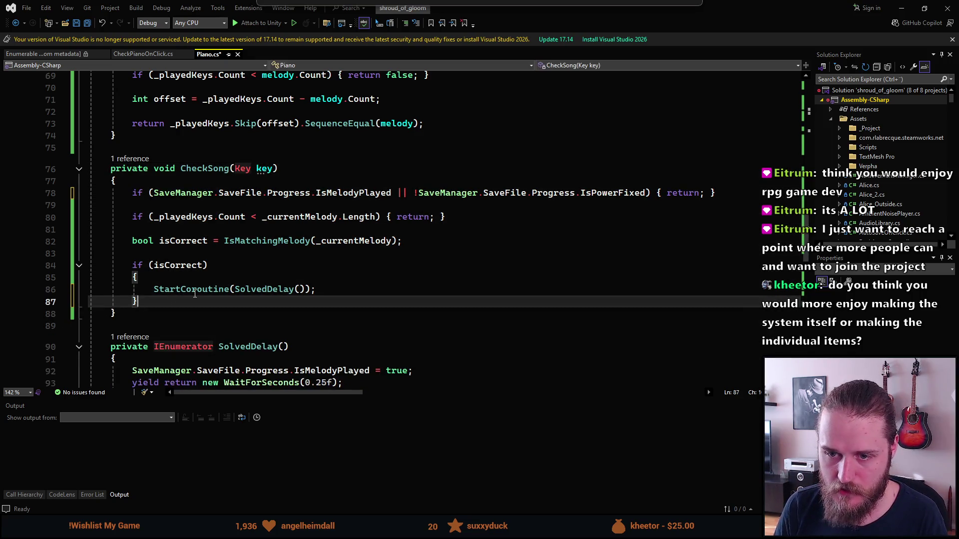
# Step: Remove the hardcoded melody initializer from _currentMelody and save Piano.cs
pyautogui.scroll(20, 195, 294)
pyautogui.scroll(1, 222, 336)
pyautogui.scroll(-2, 270, 260)
pyautogui.scroll(1, 316, 183)
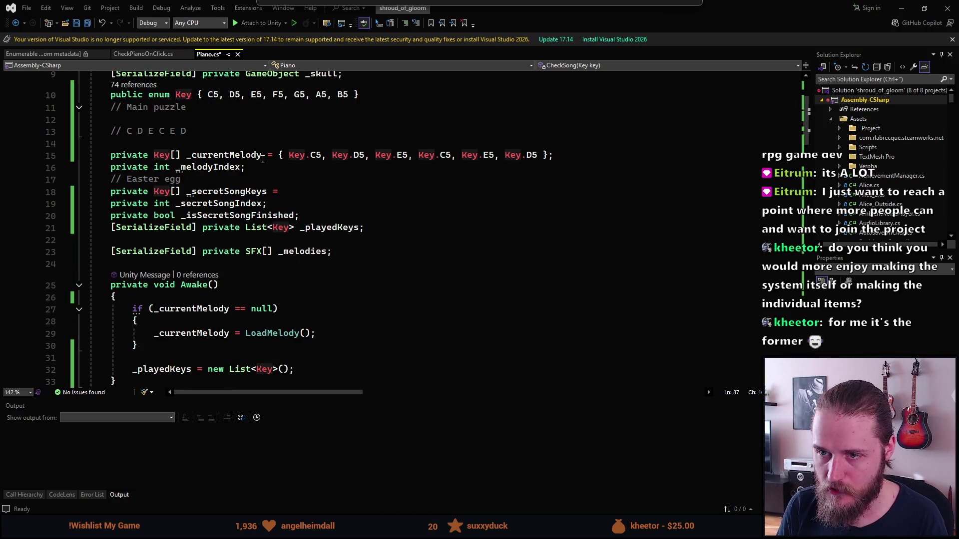
pyautogui.moveTo(263, 155); pyautogui.dragTo(550, 155)
pyautogui.press('Delete')
pyautogui.scroll(-3, 292, 257)
pyautogui.hotkey('ctrl', 's')
# Step: Remove the [SerializeField] attribute from _playedKeys, save, and switch back to Unity
pyautogui.scroll(-2, 302, 242)
pyautogui.scroll(3, 307, 262)
pyautogui.scroll(-2, 315, 274)
pyautogui.scroll(-4, 325, 289)
pyautogui.scroll(1, 327, 293)
pyautogui.scroll(4, 327, 293)
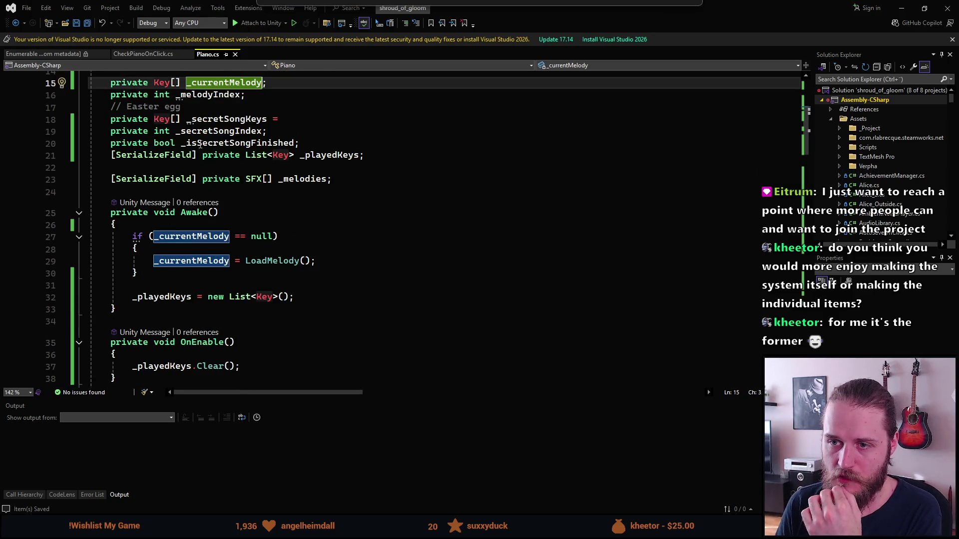
pyautogui.click(195, 156)
pyautogui.moveTo(199, 156); pyautogui.dragTo(110, 156)
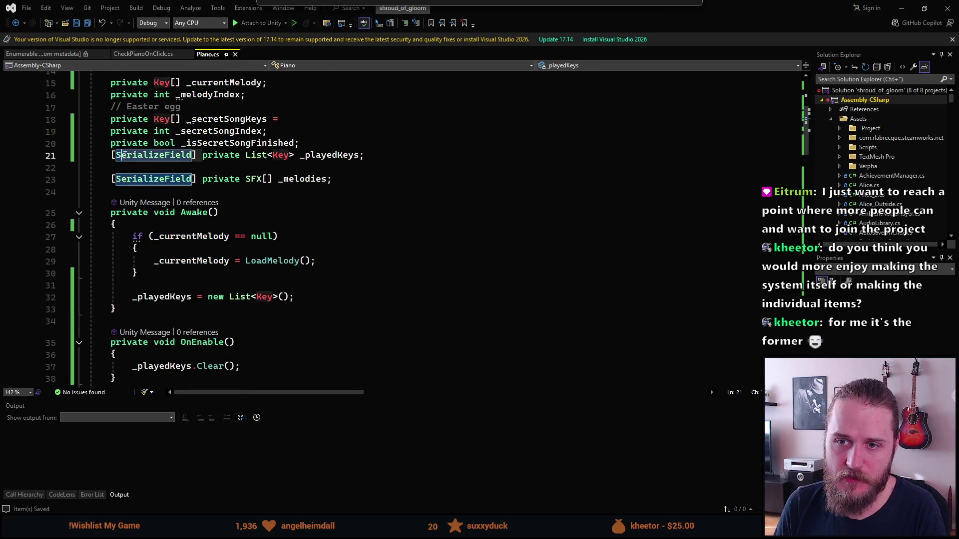
pyautogui.press('Delete')
pyautogui.hotkey('ctrl', 's')
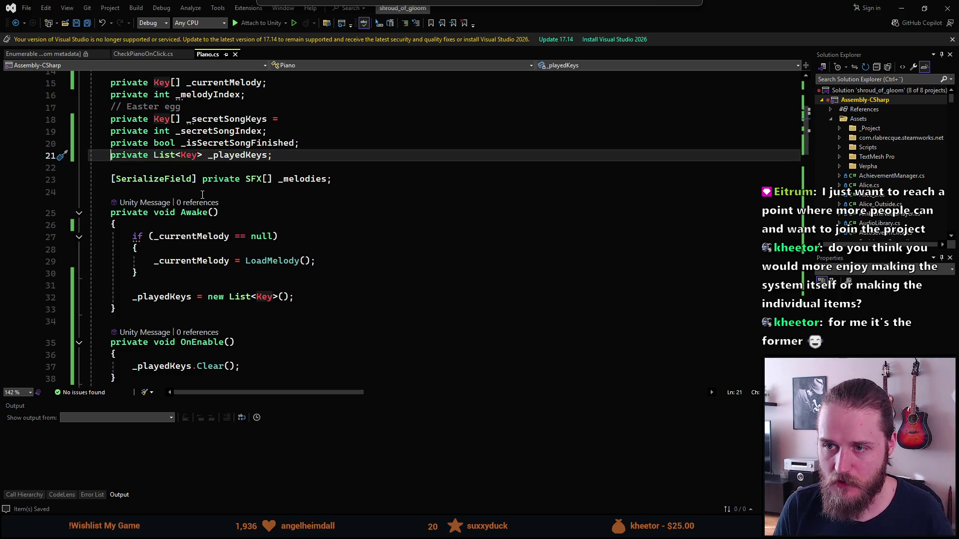
pyautogui.scroll(-5, 266, 300)
pyautogui.scroll(-6, 266, 300)
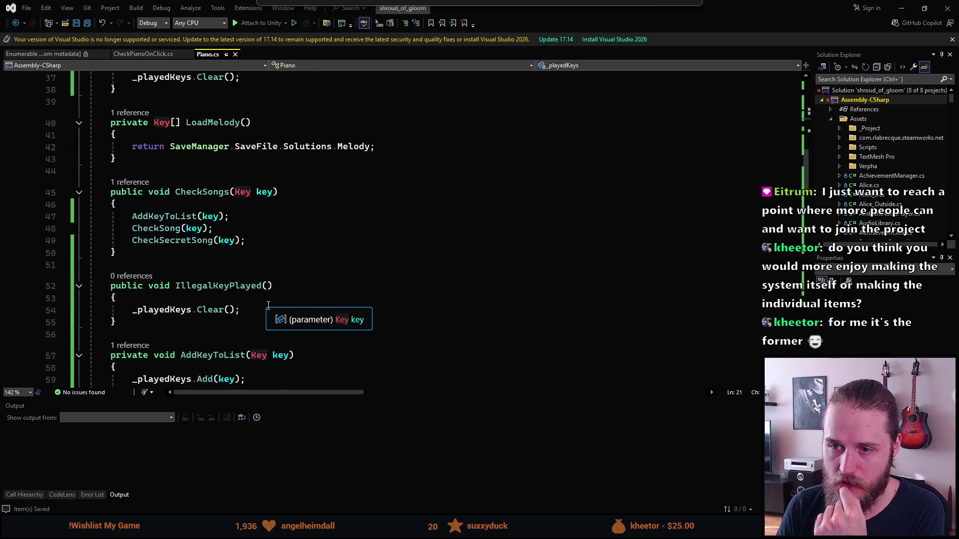
pyautogui.scroll(-6, 262, 307)
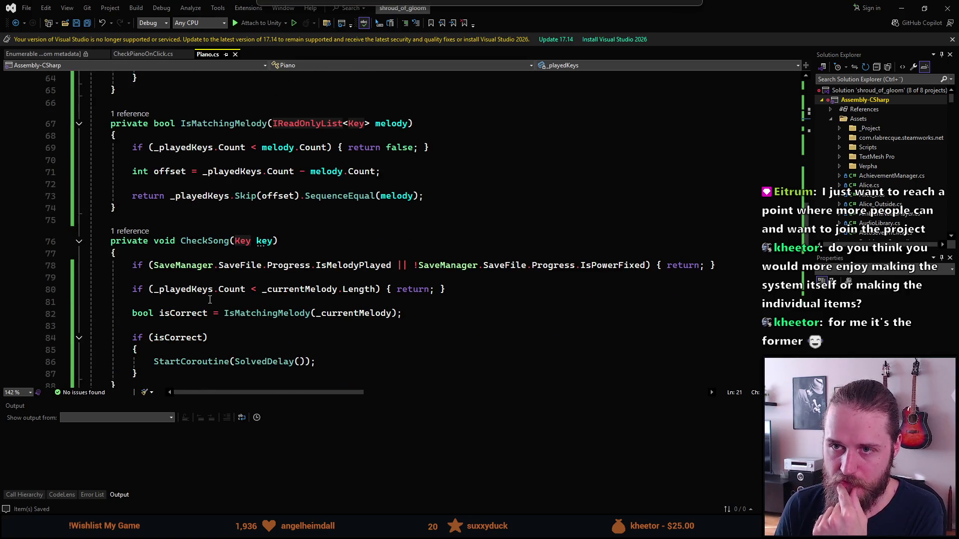
pyautogui.hotkey('alt', 'Tab')
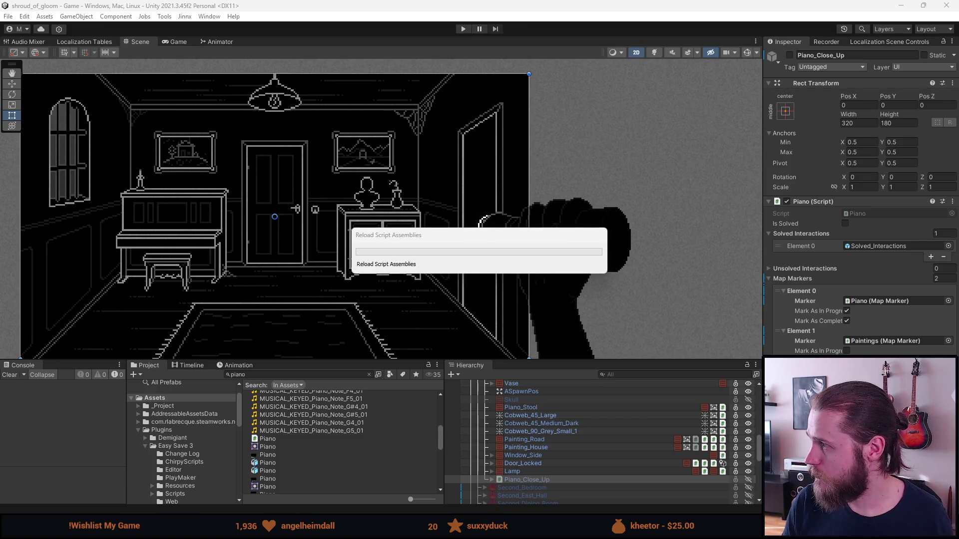
# Step: Delete the unused _melodyIndex and _secretSongIndex fields from Piano.cs and save
pyautogui.hotkey('alt', 'Tab')
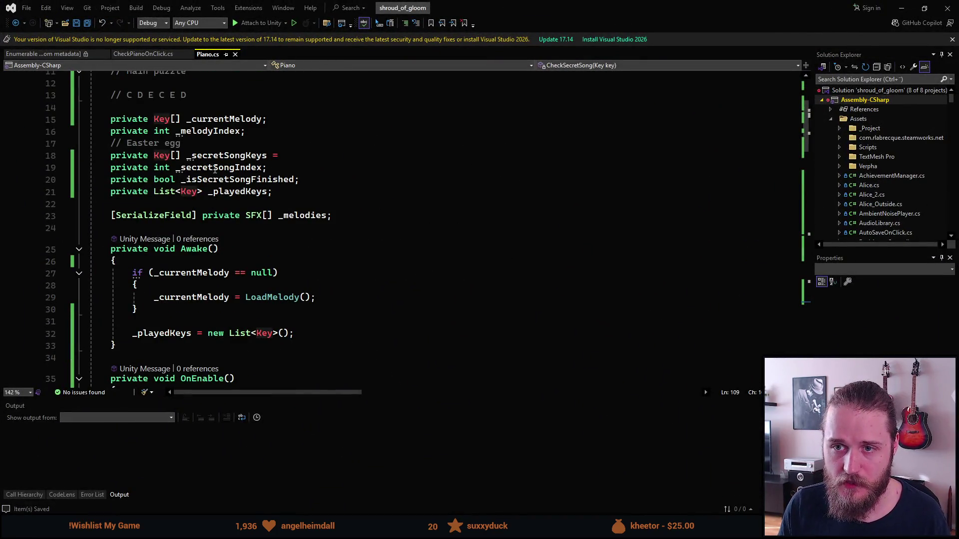
pyautogui.click(203, 129)
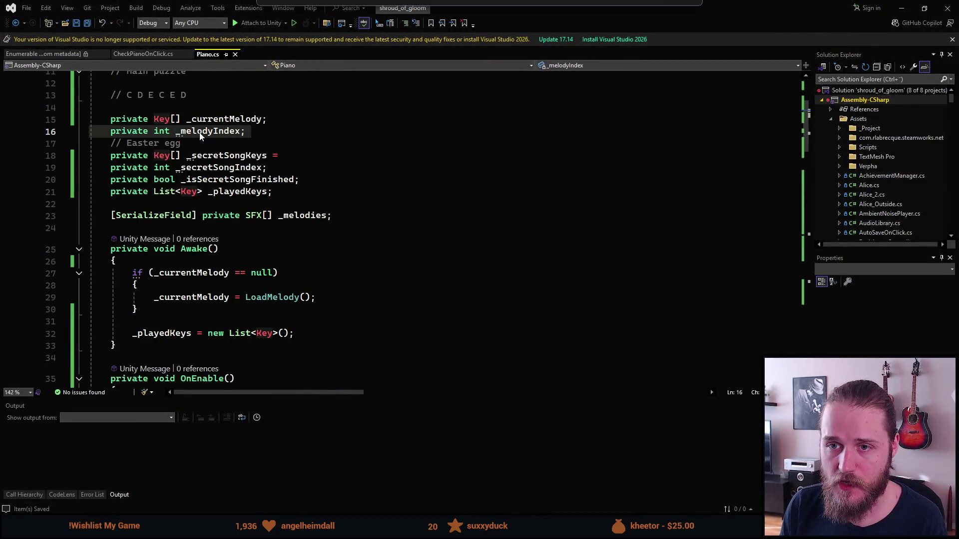
pyautogui.hotkey('ctrl', 'x')
pyautogui.click(194, 156)
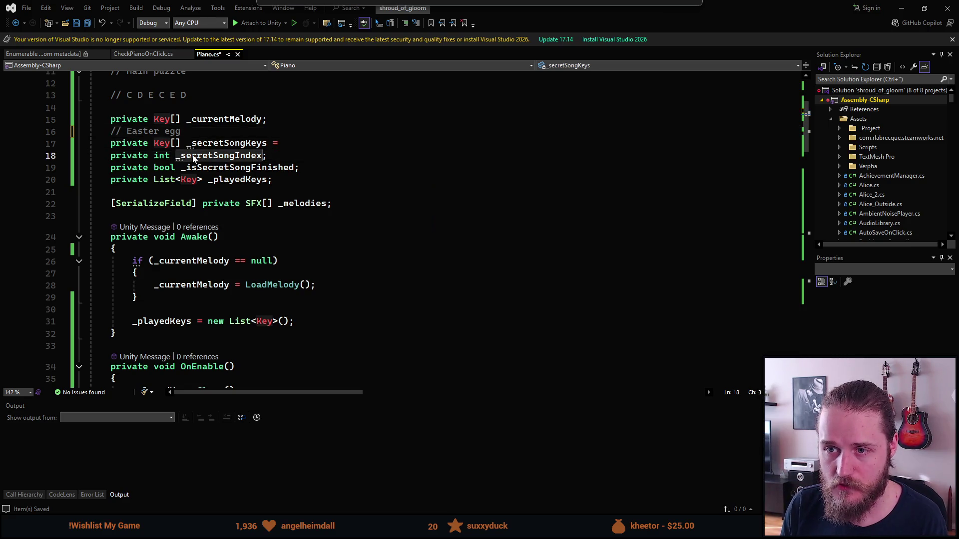
pyautogui.hotkey('ctrl', 'x')
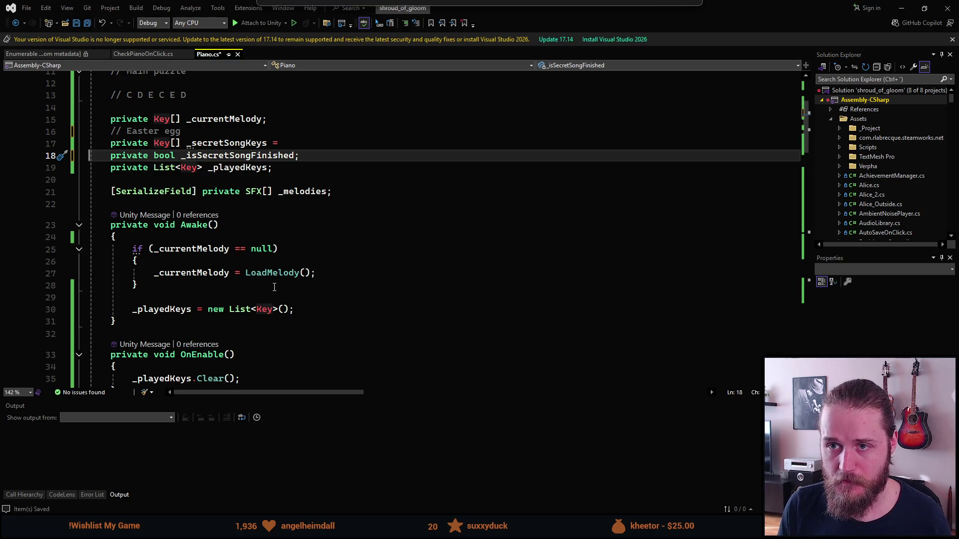
pyautogui.hotkey('ctrl', 's')
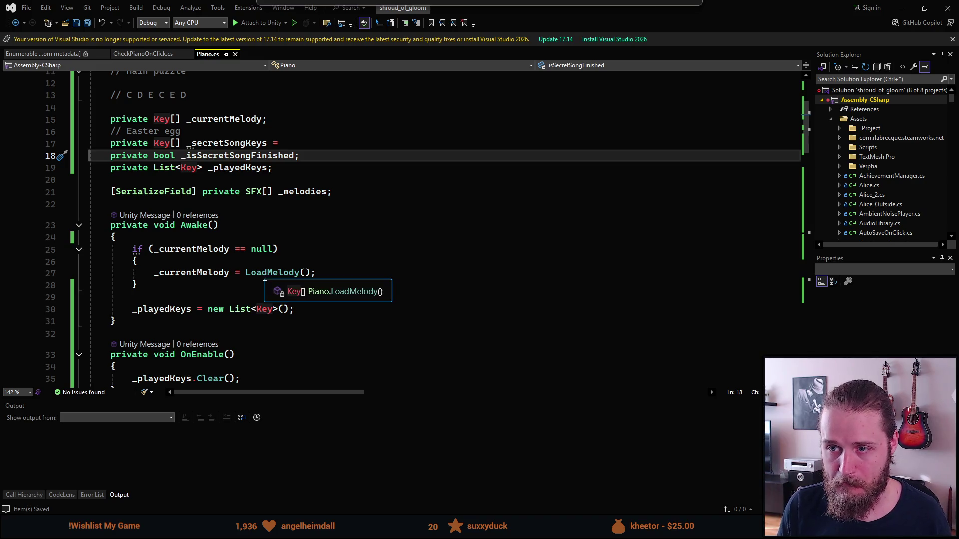
# Step: Review the rest of Piano.cs, then return to Unity and clear the console warnings
pyautogui.scroll(-1, 255, 283)
pyautogui.scroll(-5, 248, 281)
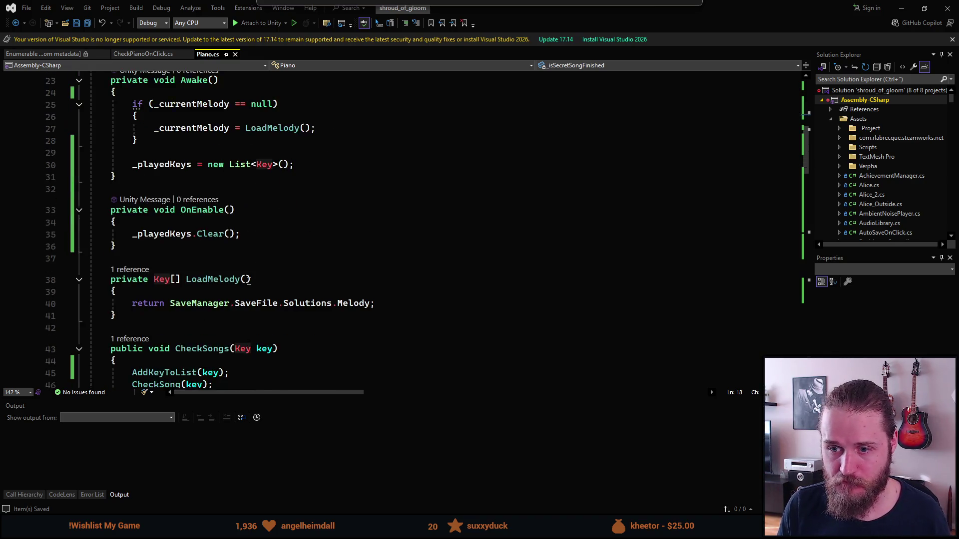
pyautogui.scroll(-1, 221, 253)
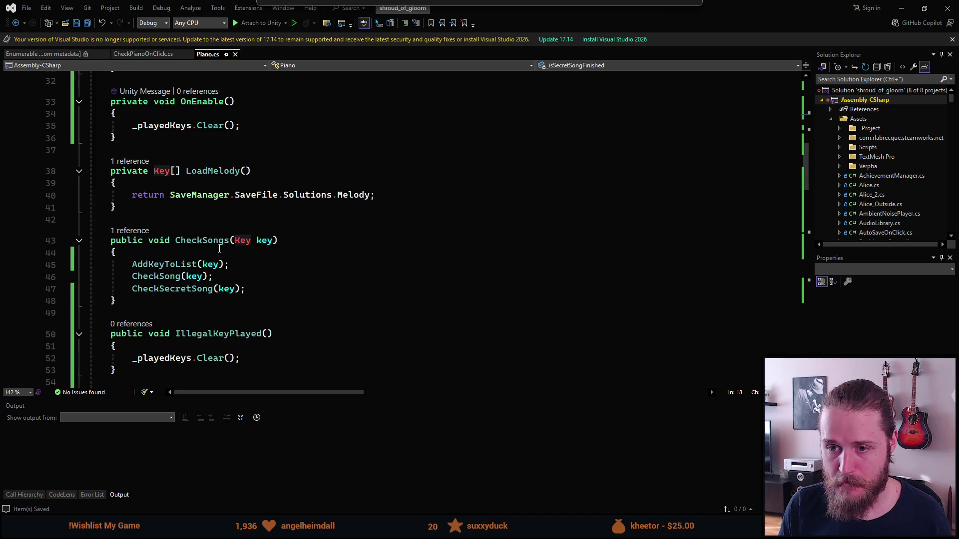
pyautogui.scroll(-1, 214, 228)
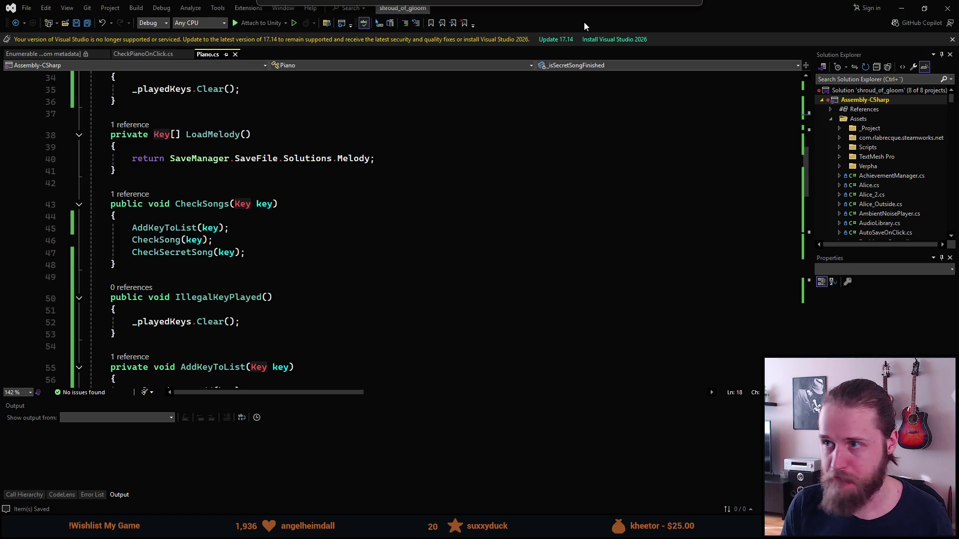
pyautogui.hotkey('alt', 'Tab')
pyautogui.click(14, 376)
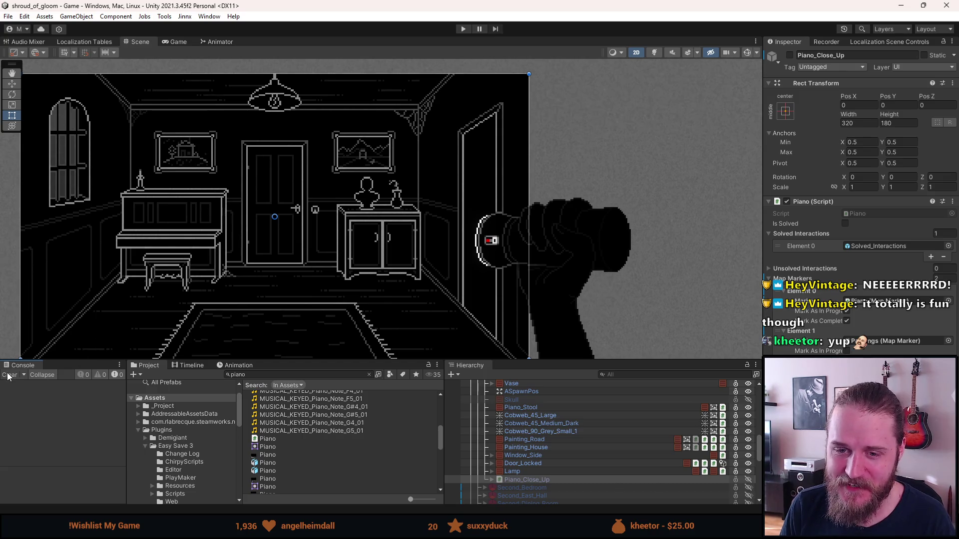
# Step: Zoom, enlarge and pan the Scene view to frame the piano room, then deselect Piano_Close_Up
pyautogui.scroll(-3, 307, 283)
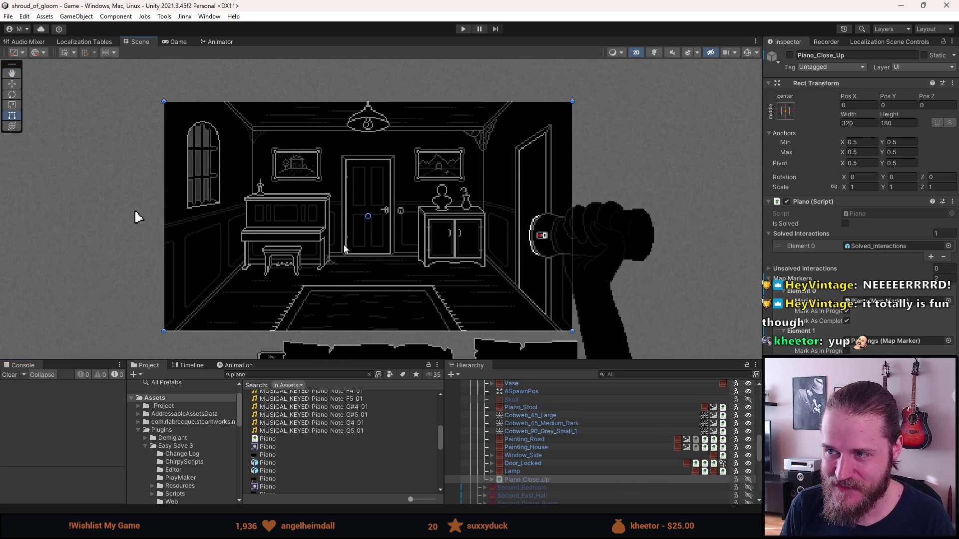
pyautogui.scroll(2, 344, 248)
pyautogui.scroll(1, 348, 241)
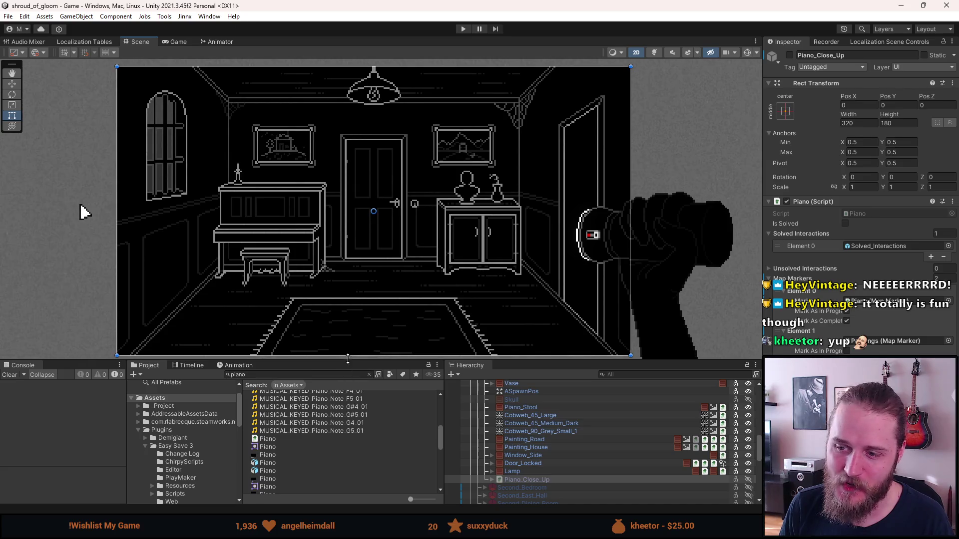
pyautogui.moveTo(352, 359); pyautogui.dragTo(352, 439)
pyautogui.scroll(1, 349, 322)
pyautogui.scroll(1, 351, 321)
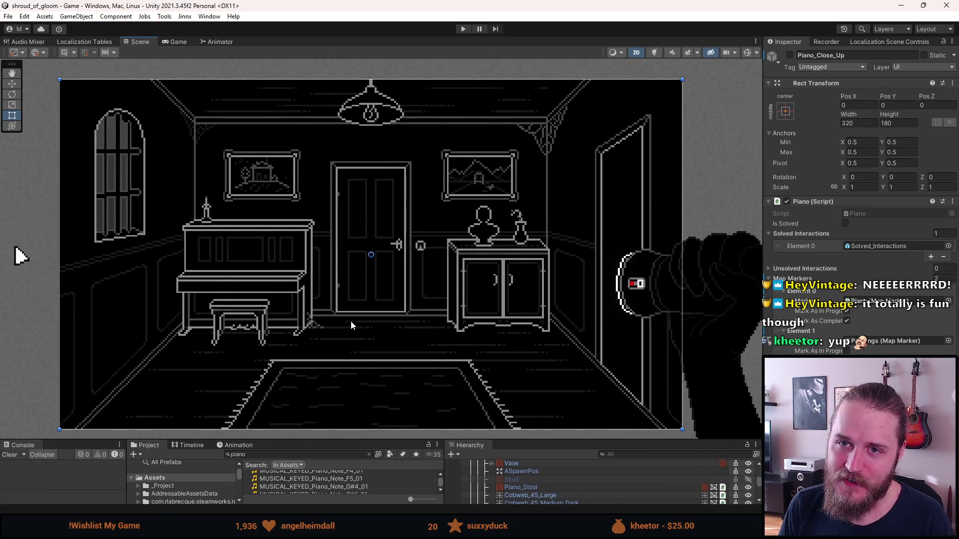
pyautogui.moveTo(351, 321); pyautogui.dragTo(351, 316)
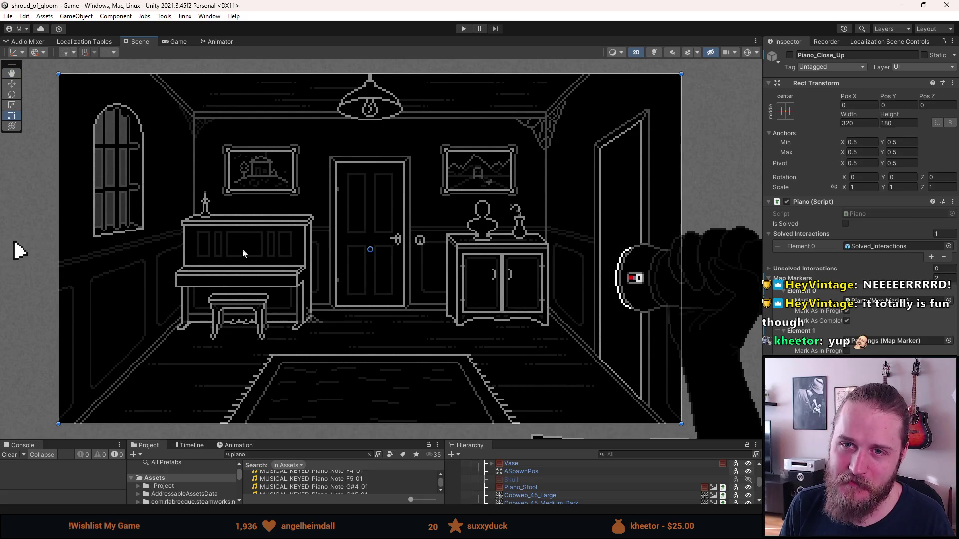
pyautogui.click(30, 149)
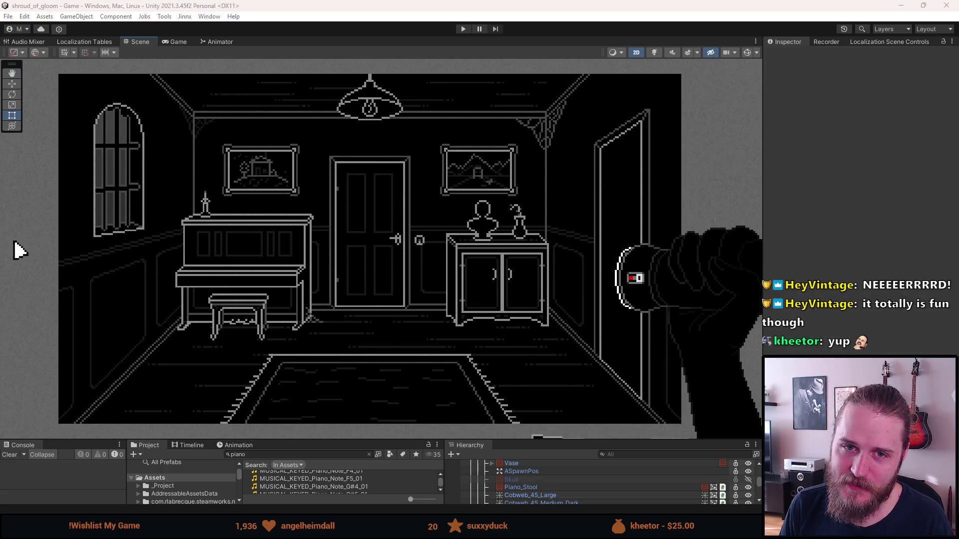
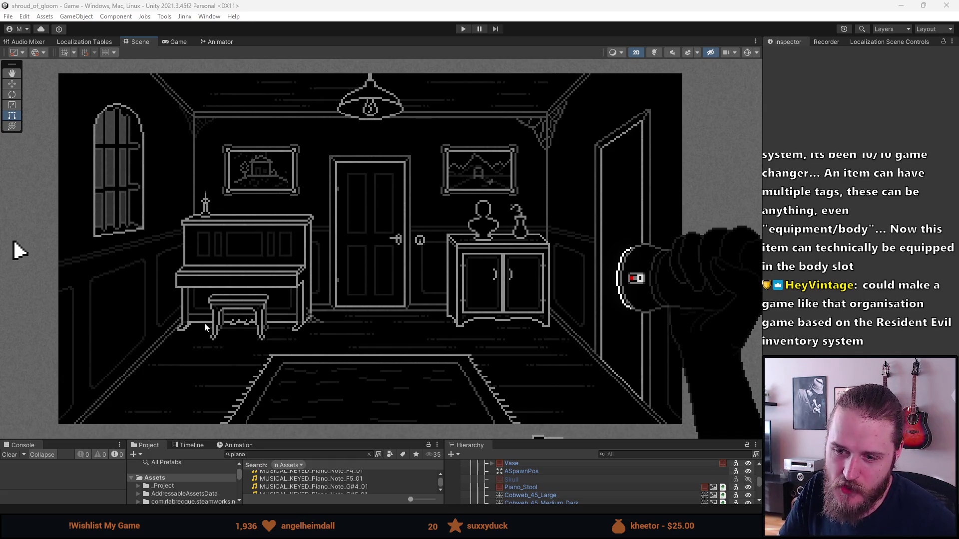
# Step: Raise the Scene view splitter so the Project and Hierarchy lists show more items
pyautogui.moveTo(302, 440); pyautogui.dragTo(303, 381)
pyautogui.scroll(5, 432, 469)
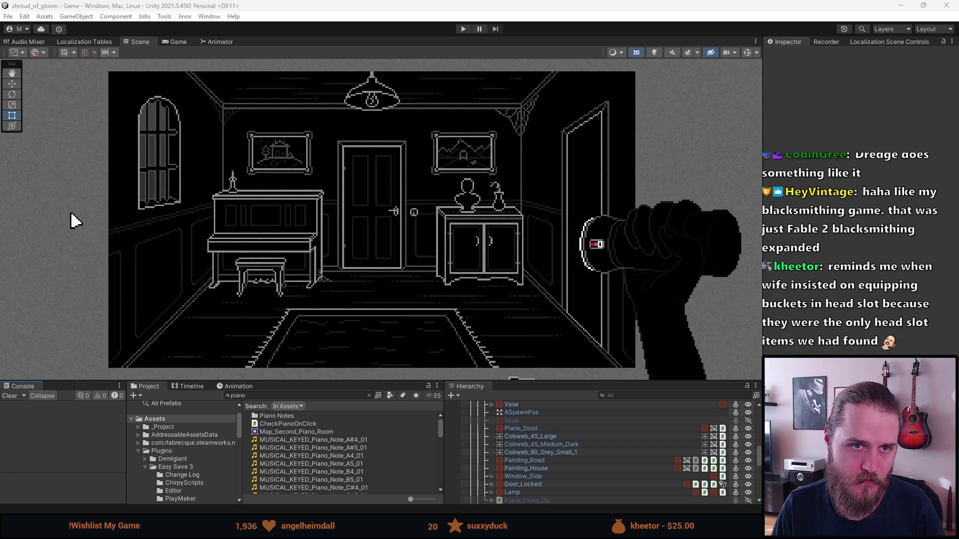
pyautogui.hotkey('alt', 'Tab')
# Step: Open the Save Room - Organization Puzzle Steam page and read through its description
pyautogui.scroll(-3, 159, 366)
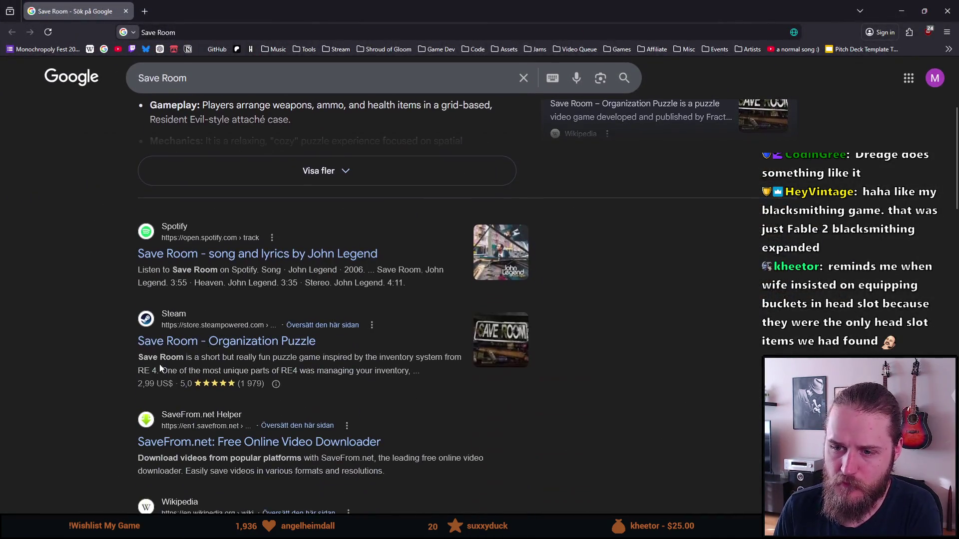
pyautogui.click(206, 340)
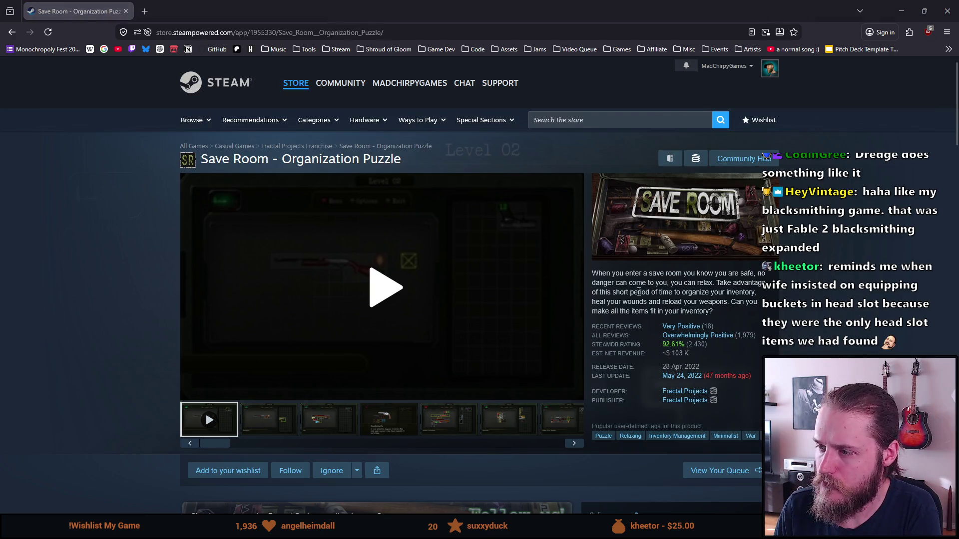
pyautogui.moveTo(643, 273); pyautogui.dragTo(719, 273)
pyautogui.moveTo(612, 283); pyautogui.dragTo(709, 292)
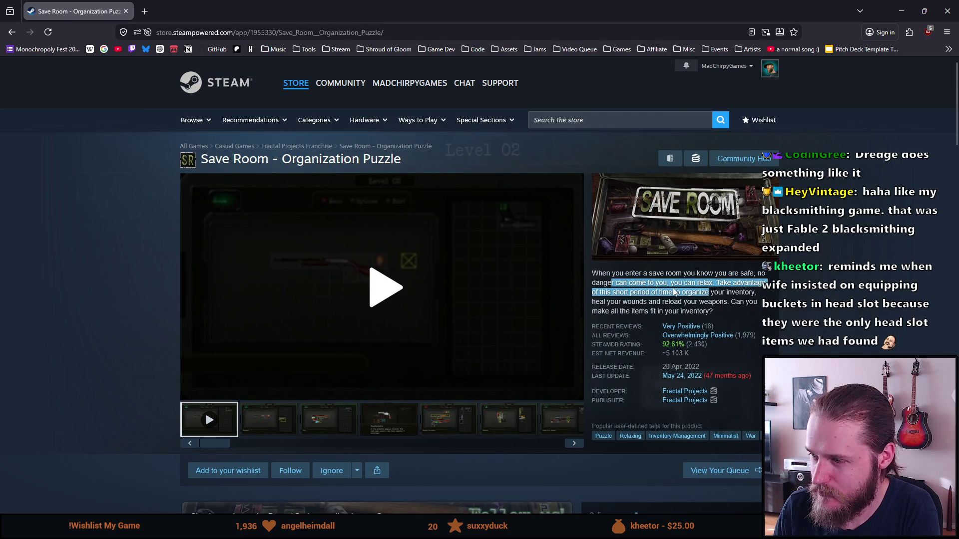
pyautogui.click(707, 290)
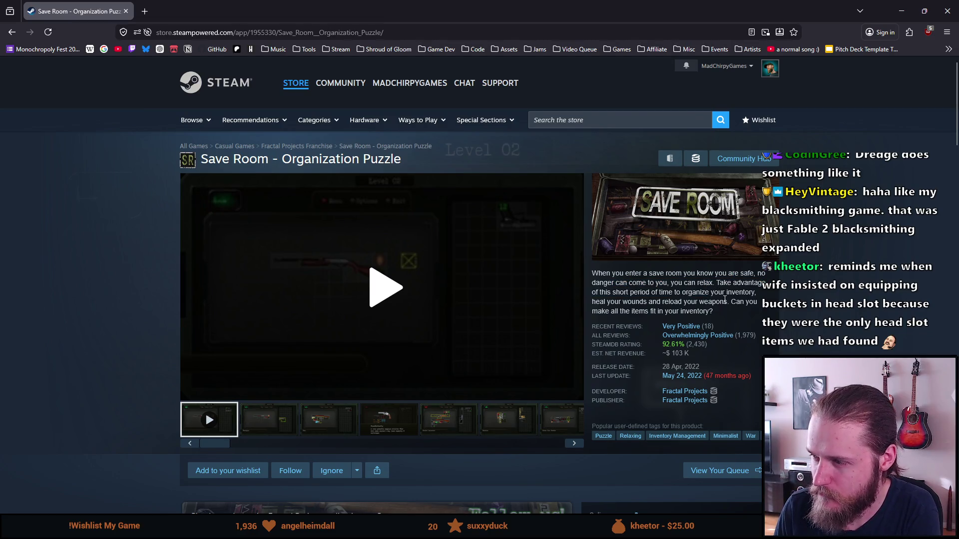
pyautogui.moveTo(661, 296); pyautogui.dragTo(663, 302)
pyautogui.click(694, 302)
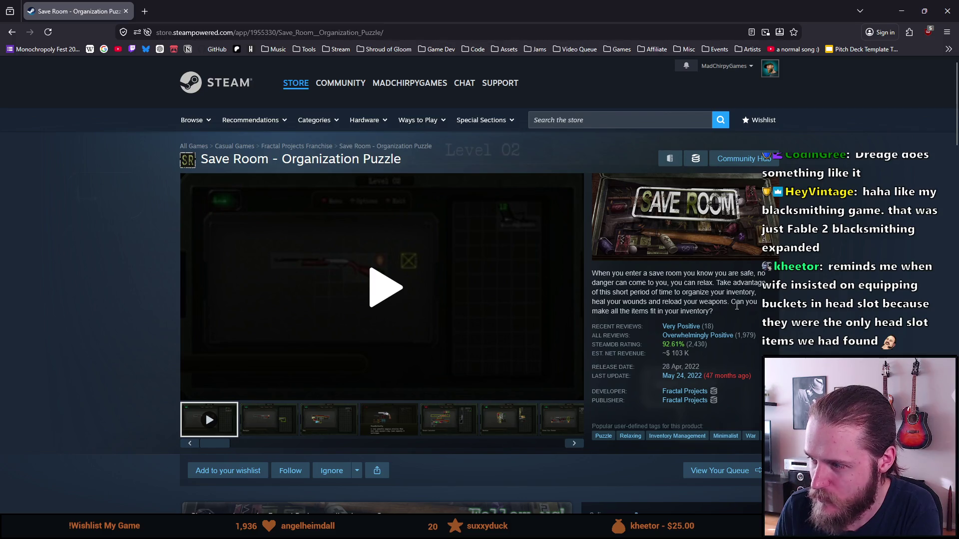
pyautogui.moveTo(655, 312); pyautogui.dragTo(599, 302)
pyautogui.click(659, 312)
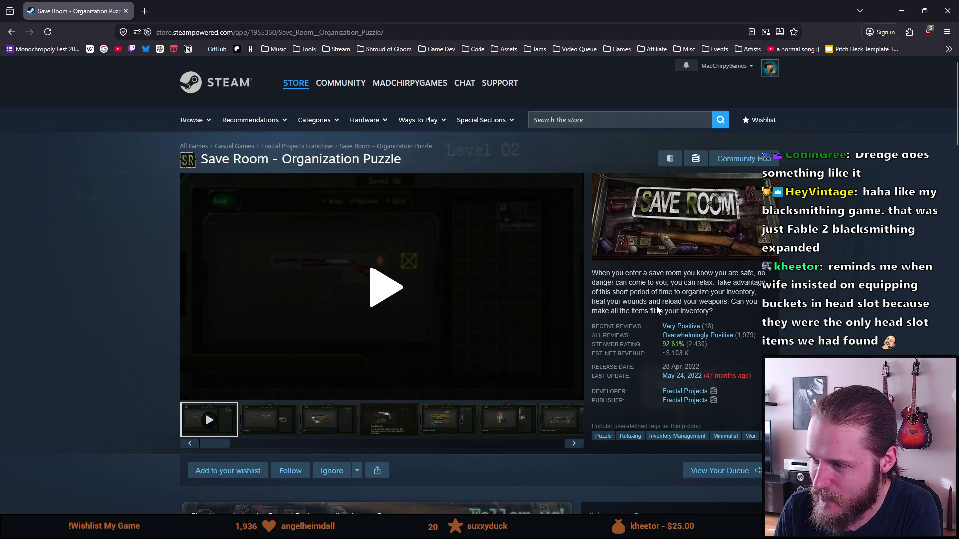
pyautogui.scroll(-1, 584, 280)
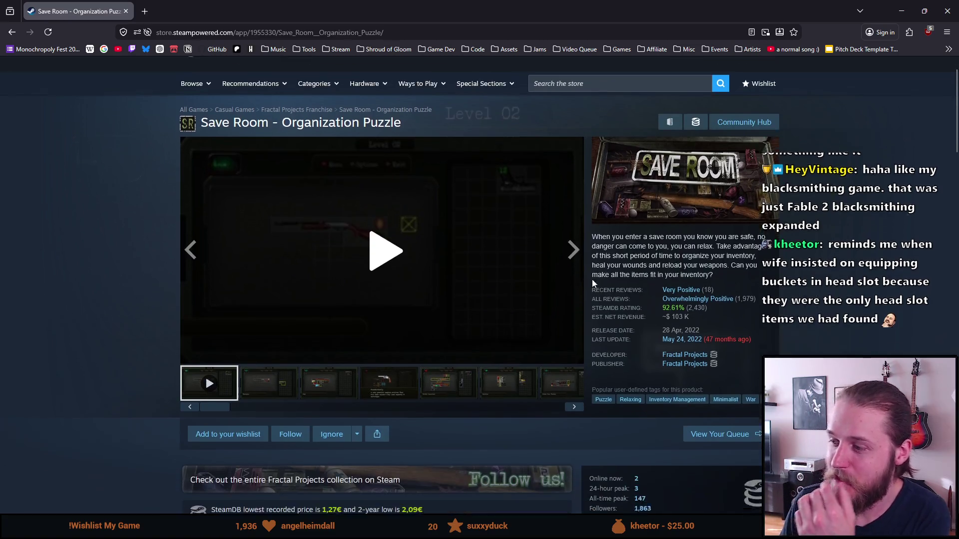
pyautogui.moveTo(683, 292); pyautogui.dragTo(599, 258)
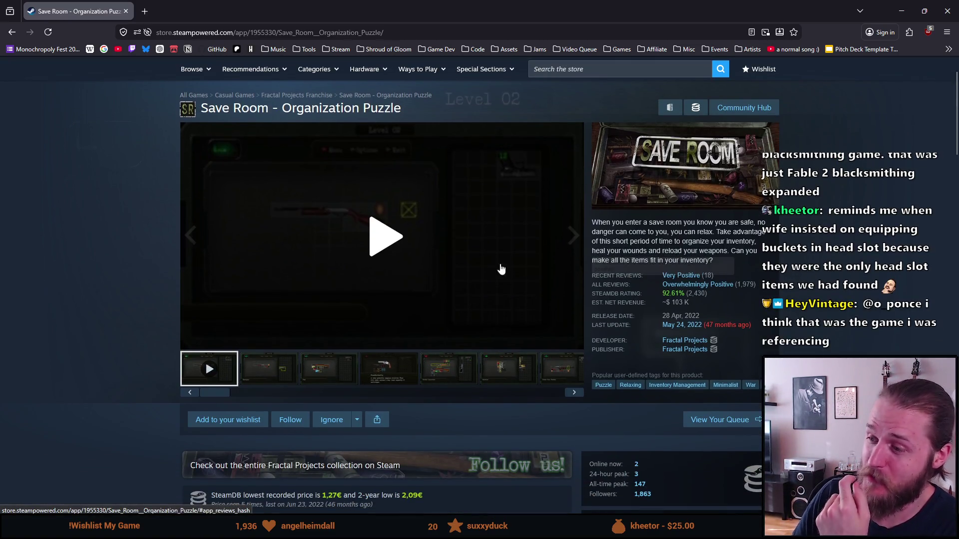
pyautogui.click(649, 269)
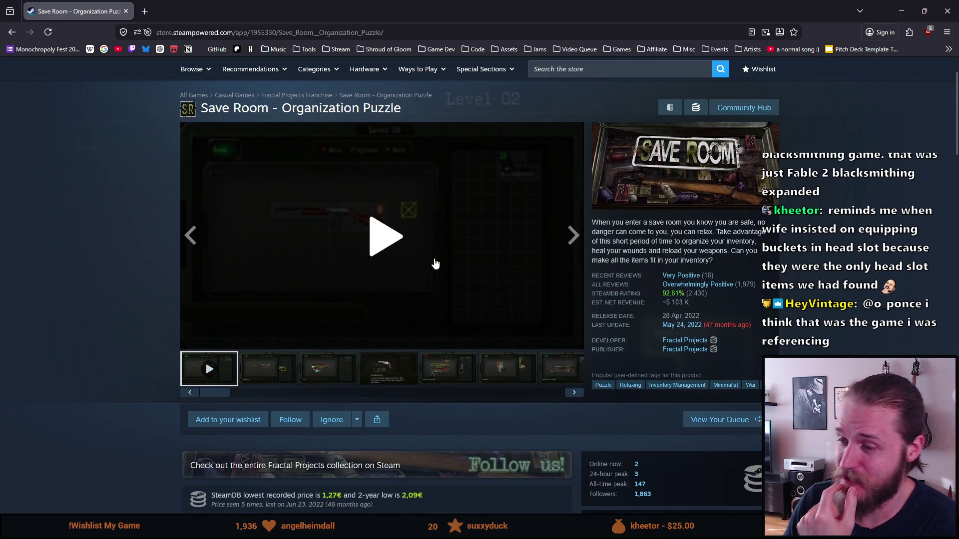
# Step: View the second and fourth gameplay screenshots, then start the trailer
pyautogui.click(266, 376)
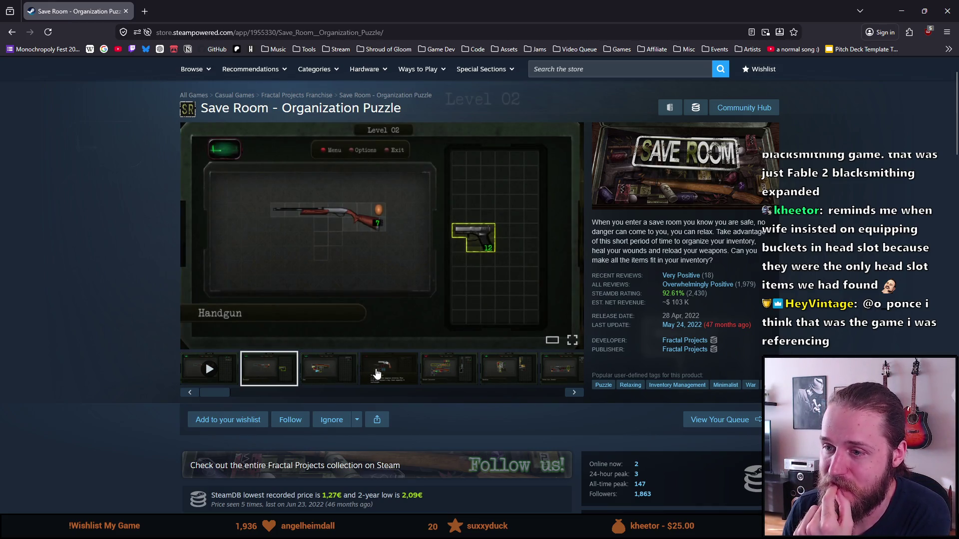
pyautogui.click(376, 374)
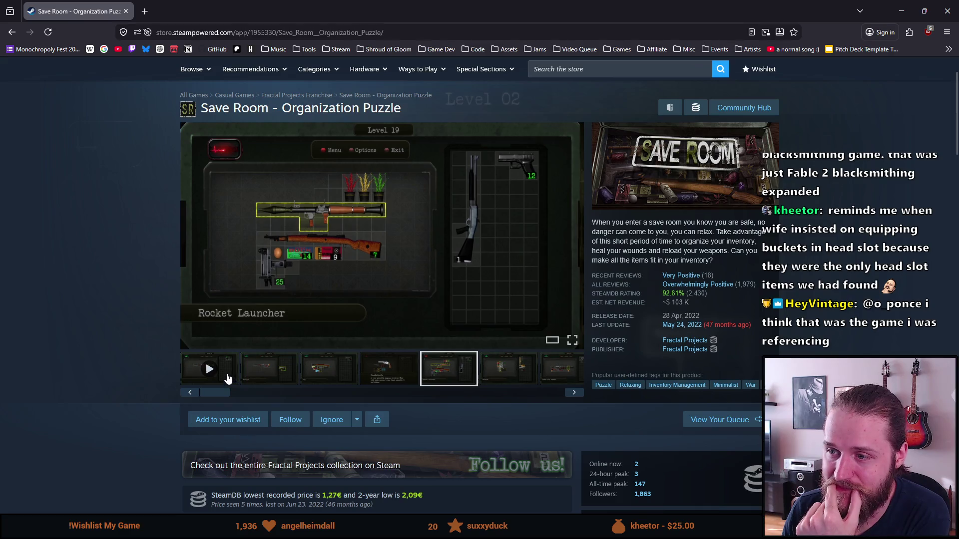
pyautogui.click(228, 380)
pyautogui.click(564, 343)
# Step: Watch the Save Room trailer full screen, pressing keyboard keys during playback
pyautogui.click(562, 338)
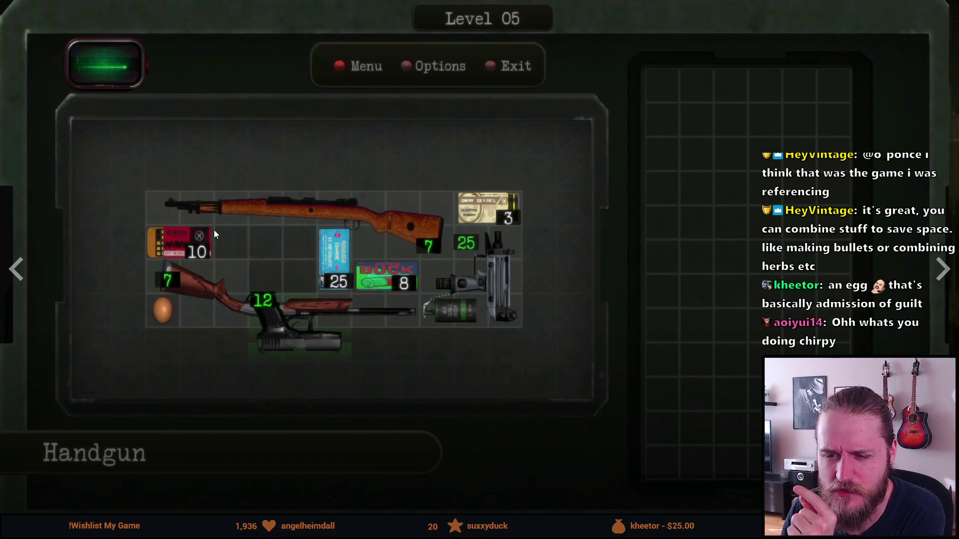
pyautogui.click(349, 309)
pyautogui.press('Return')
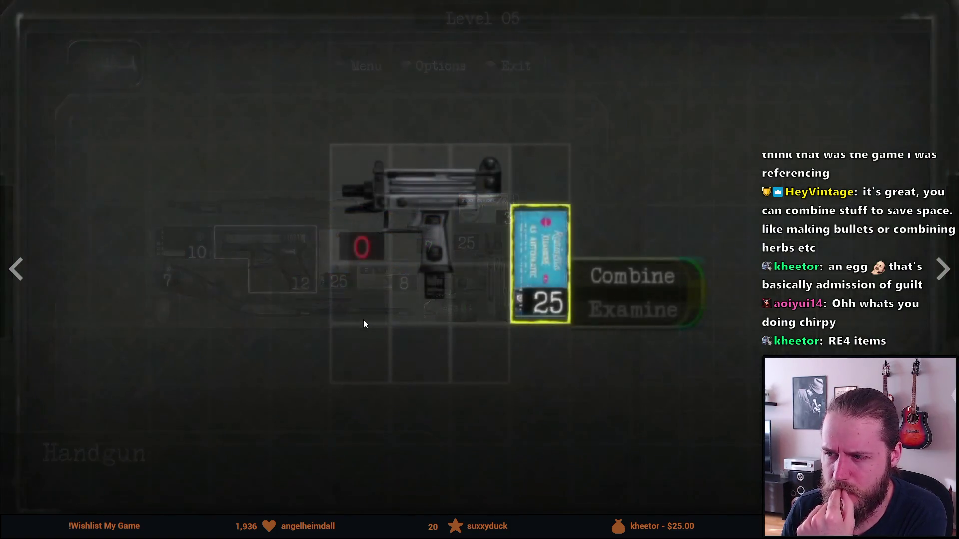
pyautogui.press('Return')
pyautogui.press('Left')
pyautogui.press('Return')
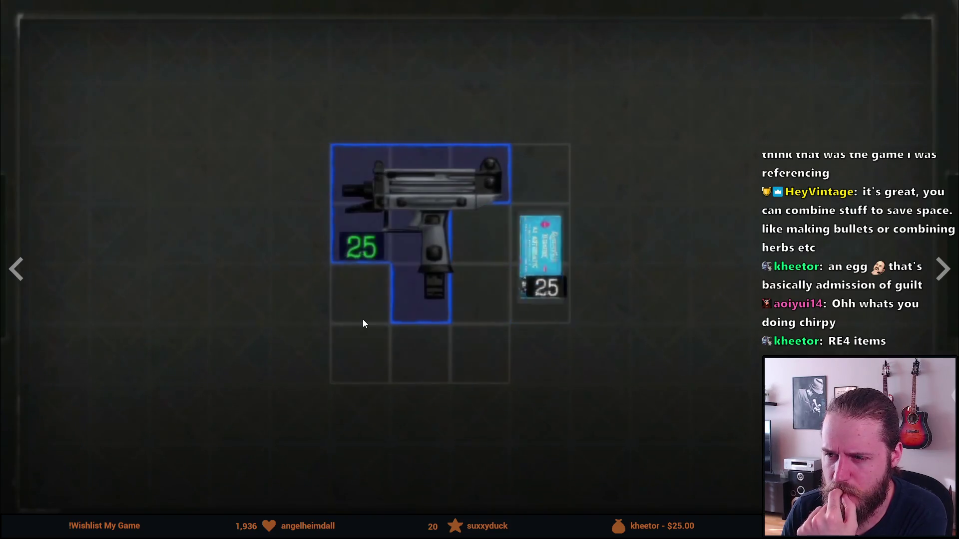
pyautogui.press('Return')
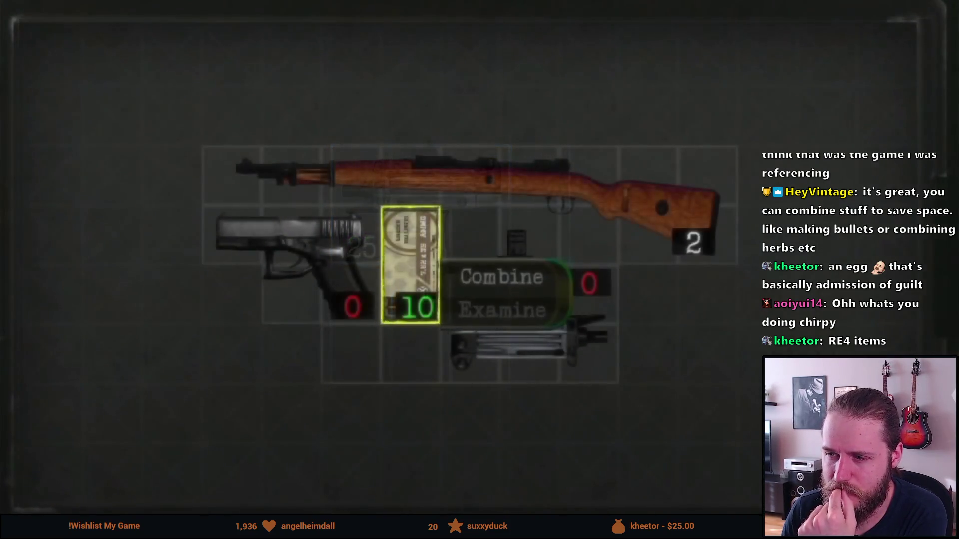
pyautogui.press('Return')
pyautogui.press('Up')
pyautogui.press('Return')
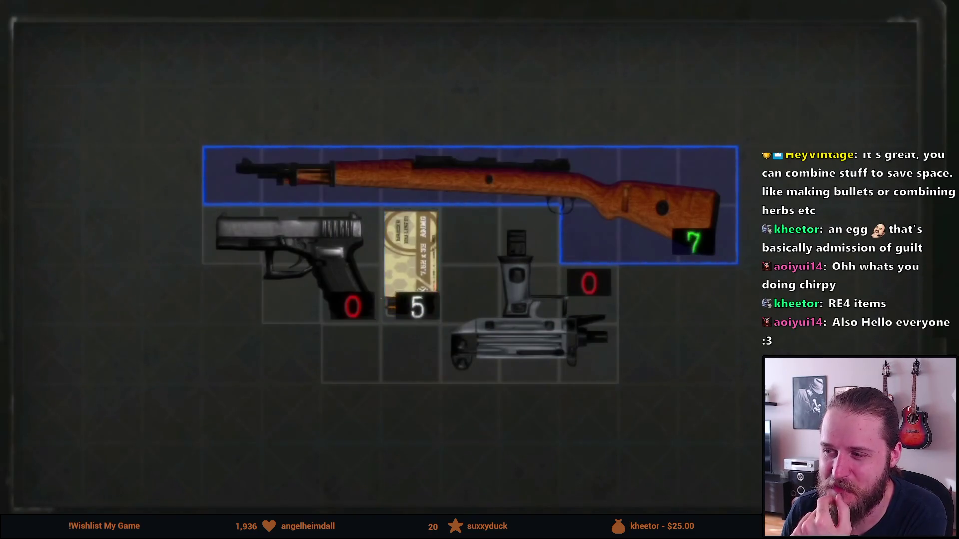
pyautogui.press('Tab')
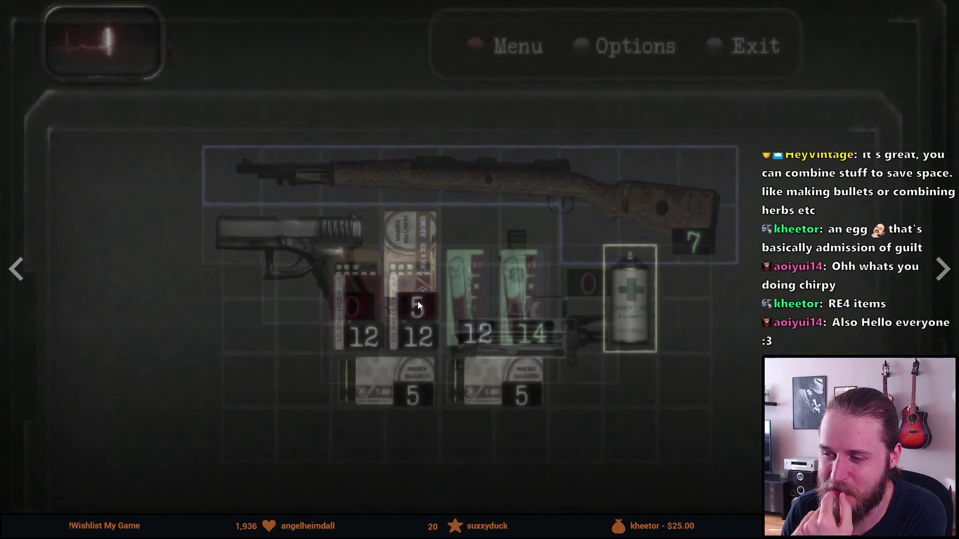
pyautogui.press('Return')
pyautogui.press('Return')
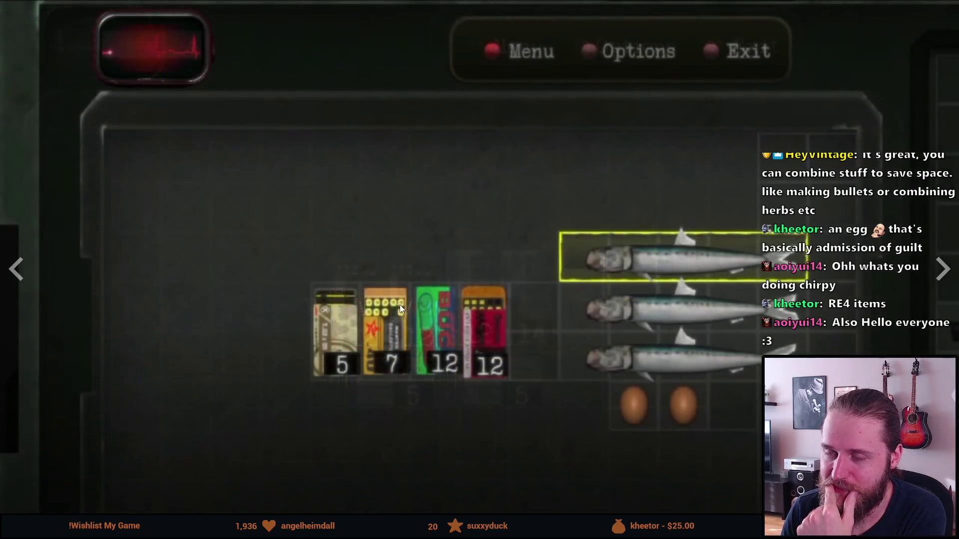
pyautogui.press('Return')
pyautogui.press('Return')
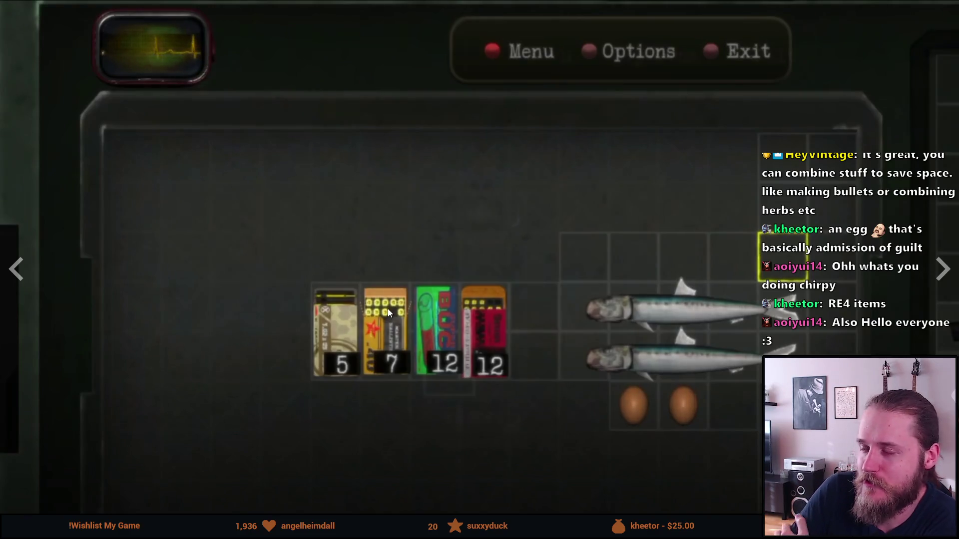
pyautogui.press('Return')
pyautogui.press('Down')
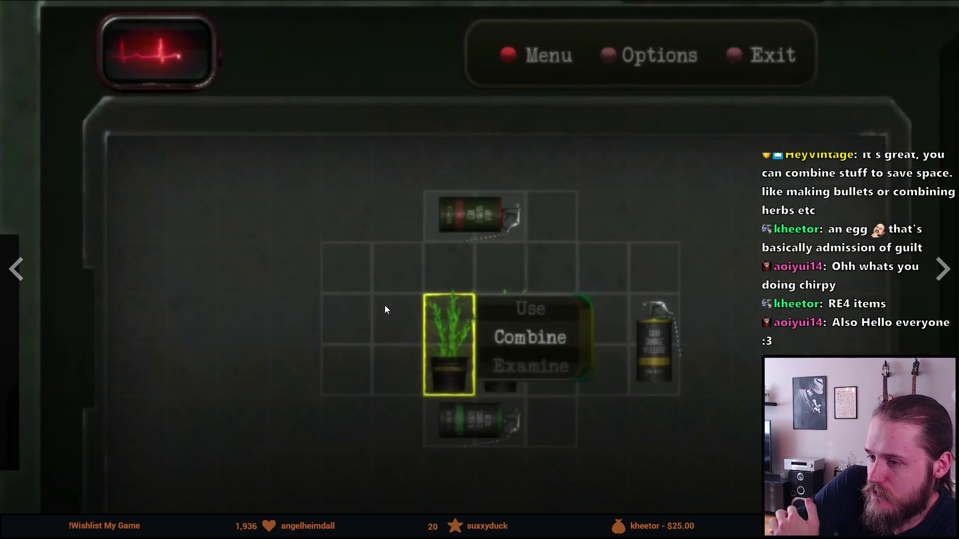
pyautogui.press('Return')
pyautogui.press('Return')
pyautogui.press('Left')
pyautogui.press('Return')
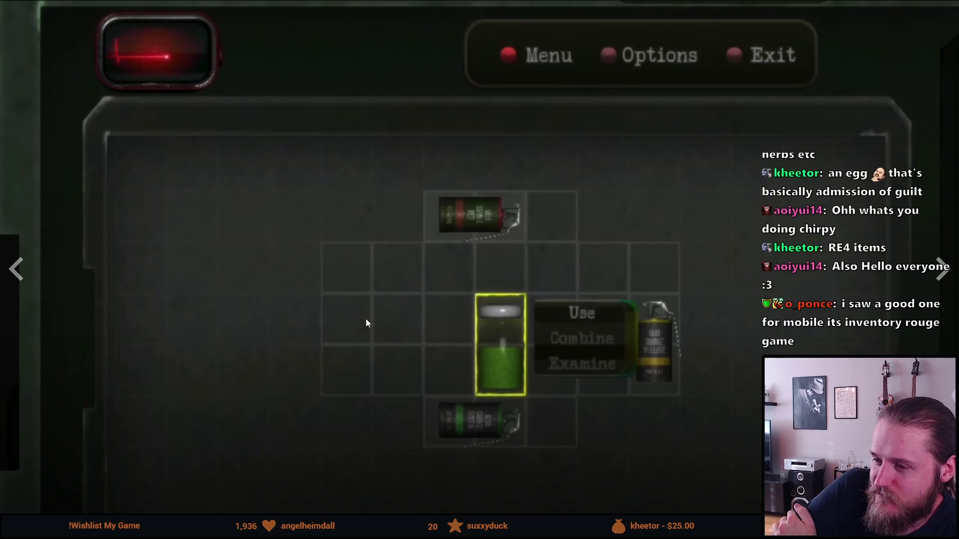
pyautogui.press('Return')
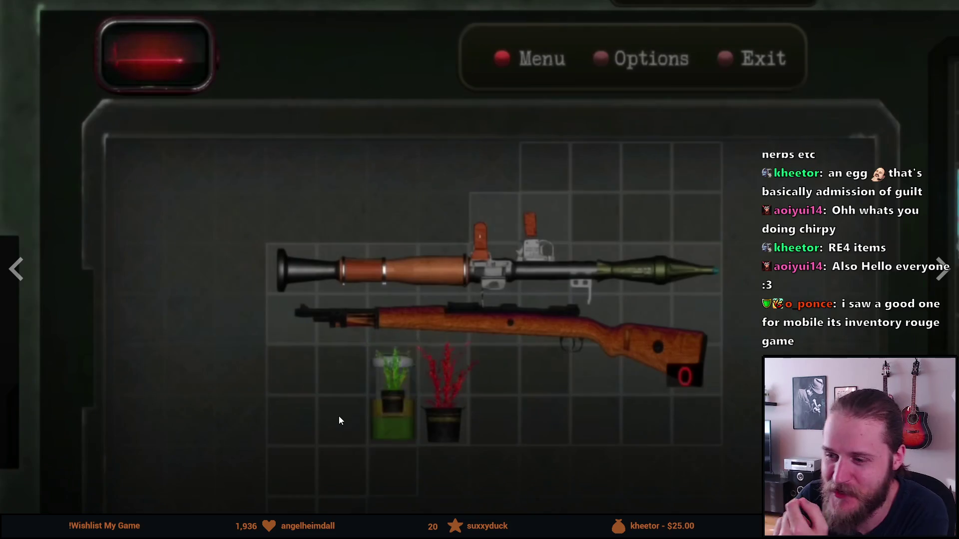
# Step: Pause the trailer at 0:30 on the Level 02 submachine gun and exit full screen
pyautogui.click(419, 336)
pyautogui.click(474, 351)
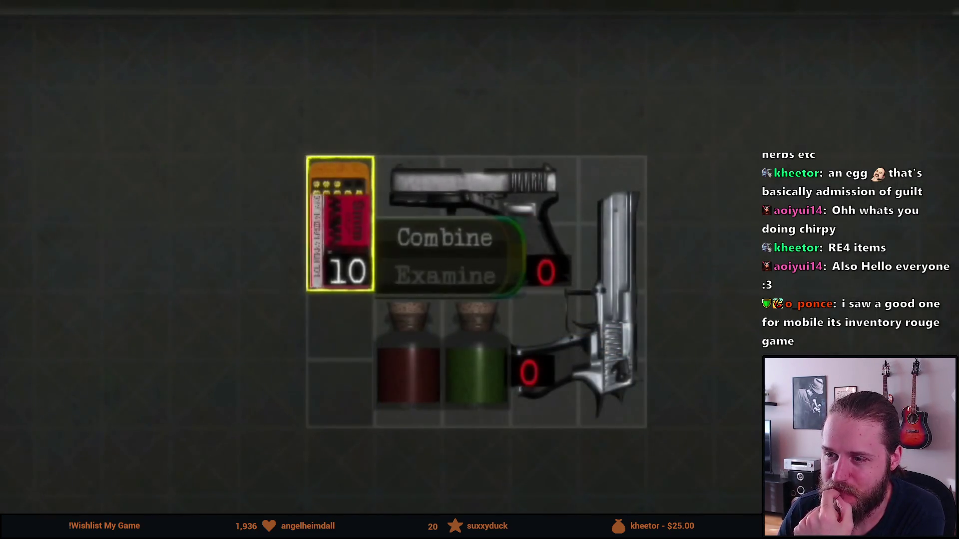
pyautogui.click(444, 238)
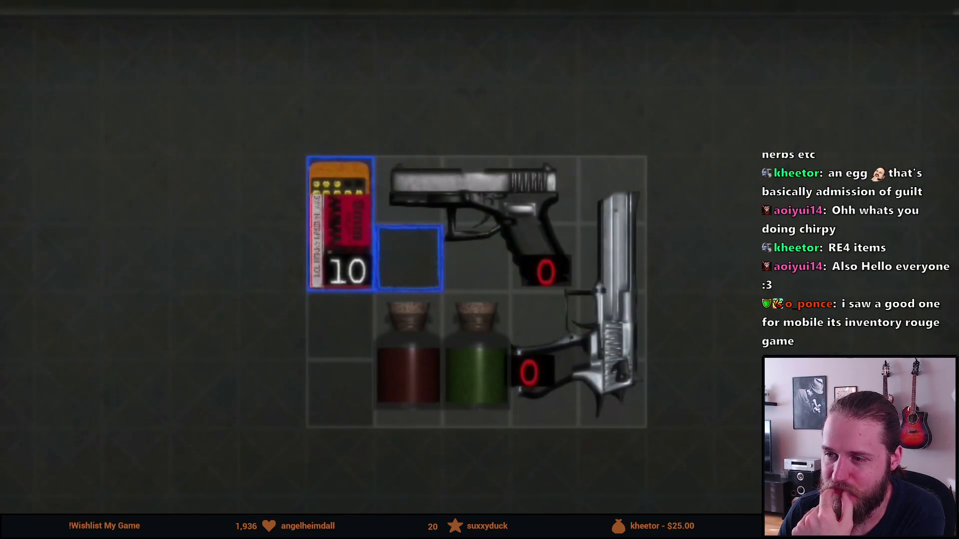
pyautogui.click(463, 218)
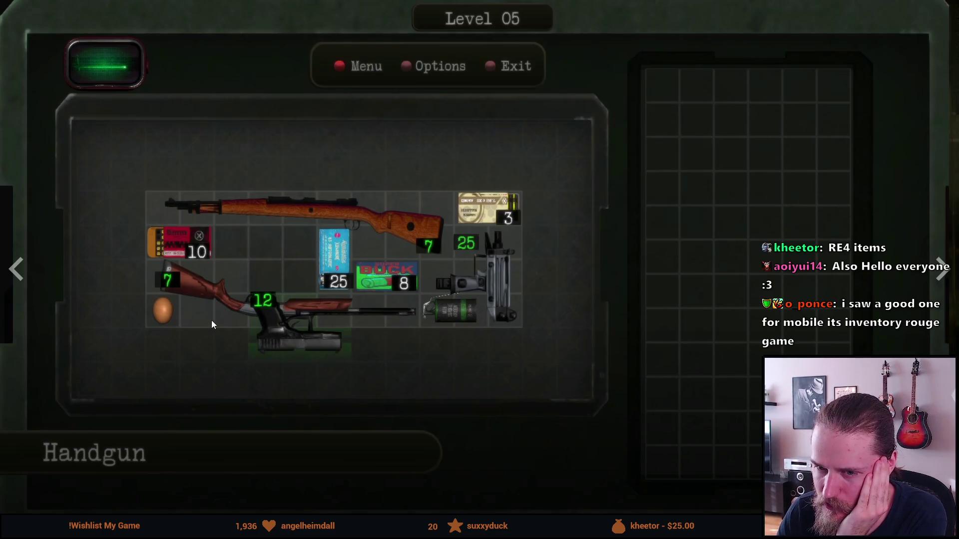
pyautogui.press('r')
pyautogui.press('r')
pyautogui.click(250, 285)
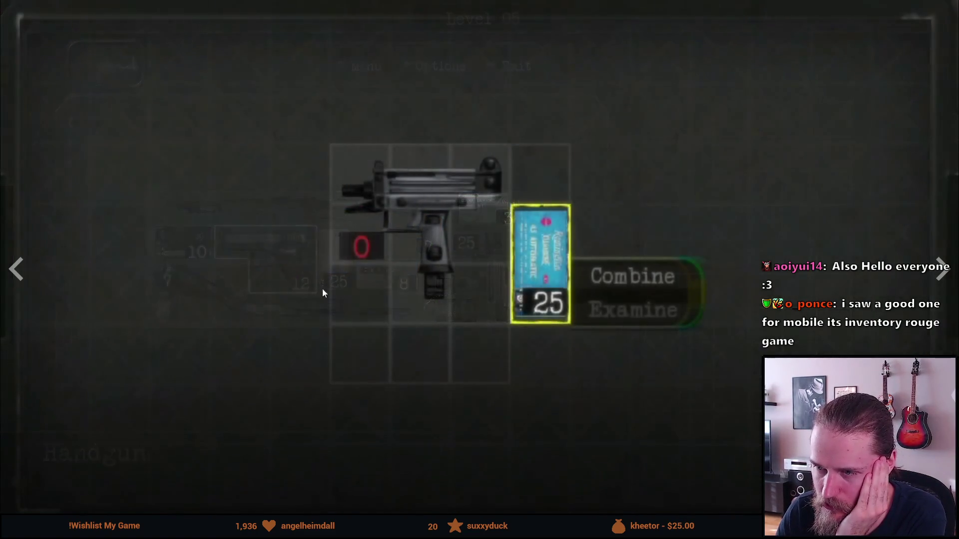
pyautogui.press('Return')
pyautogui.press('Return')
pyautogui.click(598, 400)
pyautogui.press('Escape')
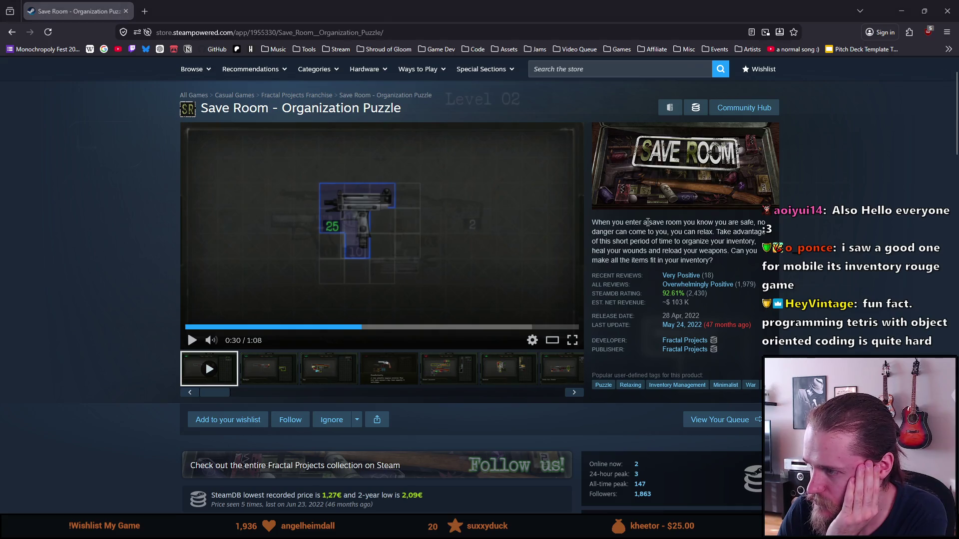
# Step: Scroll down the Save Room page past the bundles to About This Game
pyautogui.scroll(-3, 457, 306)
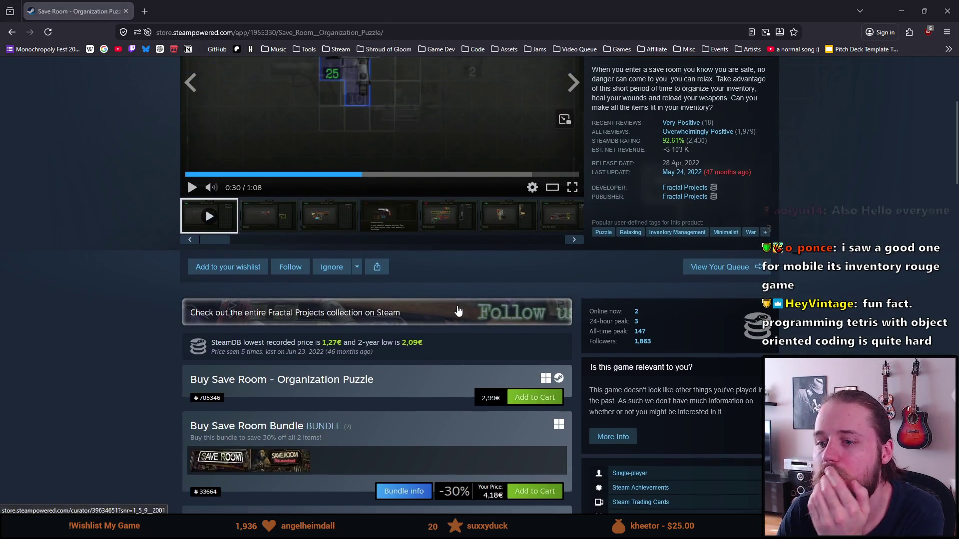
pyautogui.scroll(-3, 320, 325)
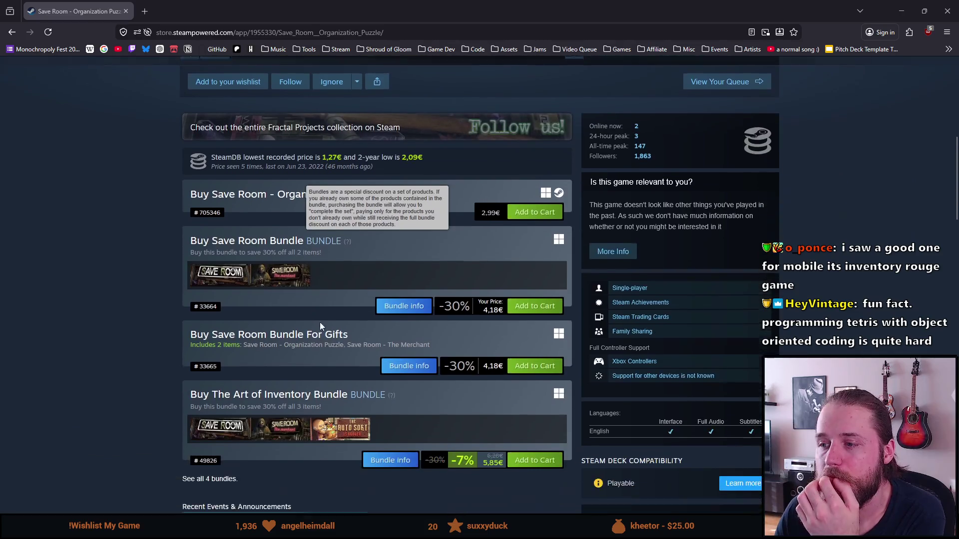
pyautogui.scroll(2, 475, 254)
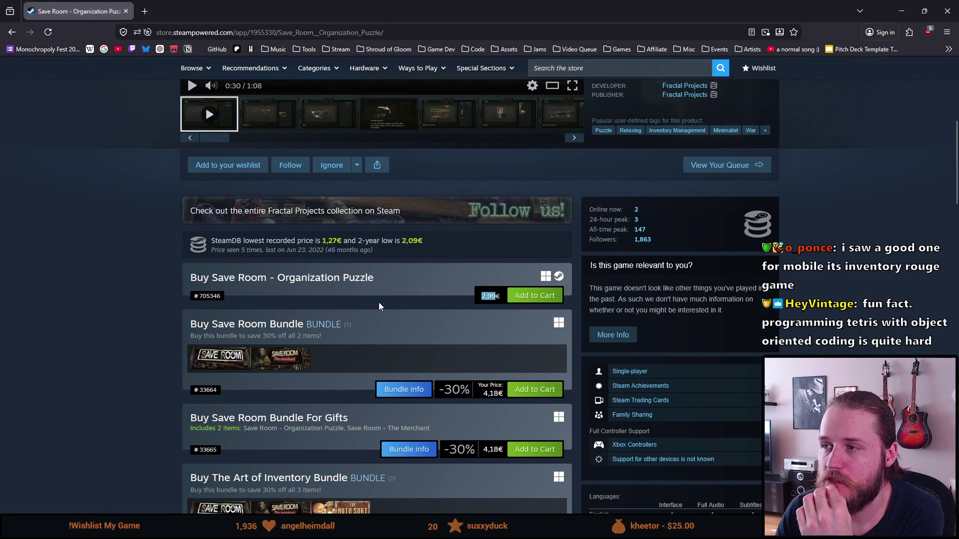
pyautogui.scroll(2, 378, 306)
pyautogui.scroll(2, 738, 245)
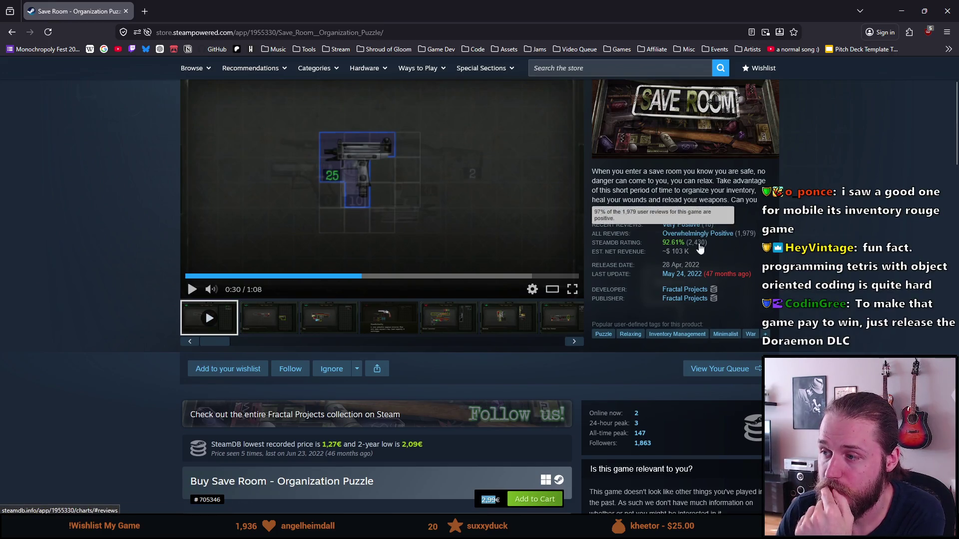
pyautogui.scroll(-2, 411, 309)
pyautogui.scroll(-9, 364, 311)
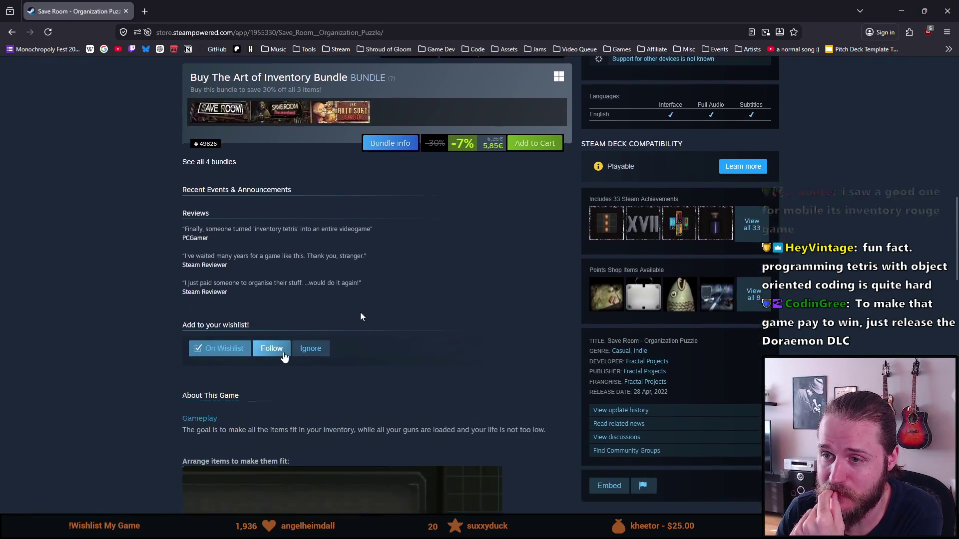
pyautogui.scroll(-2, 350, 314)
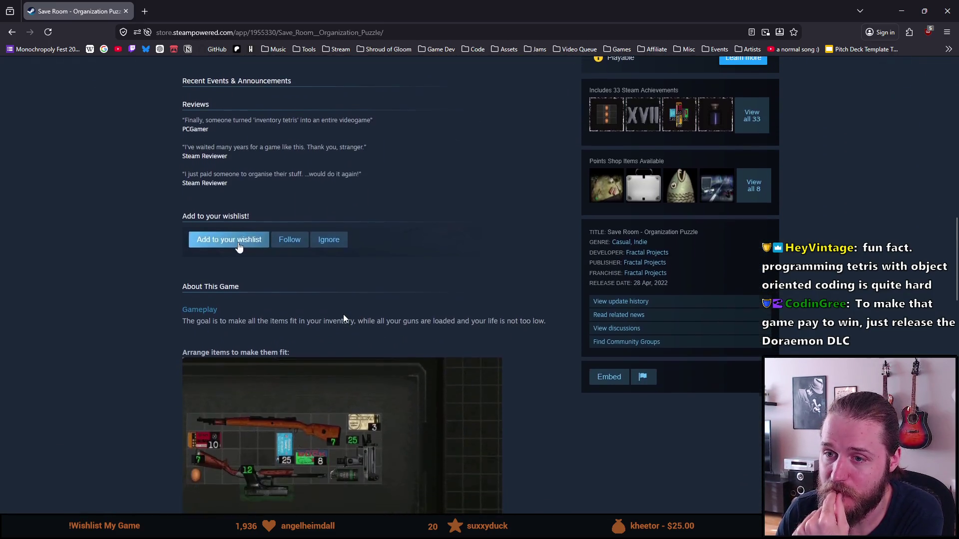
pyautogui.scroll(-3, 343, 314)
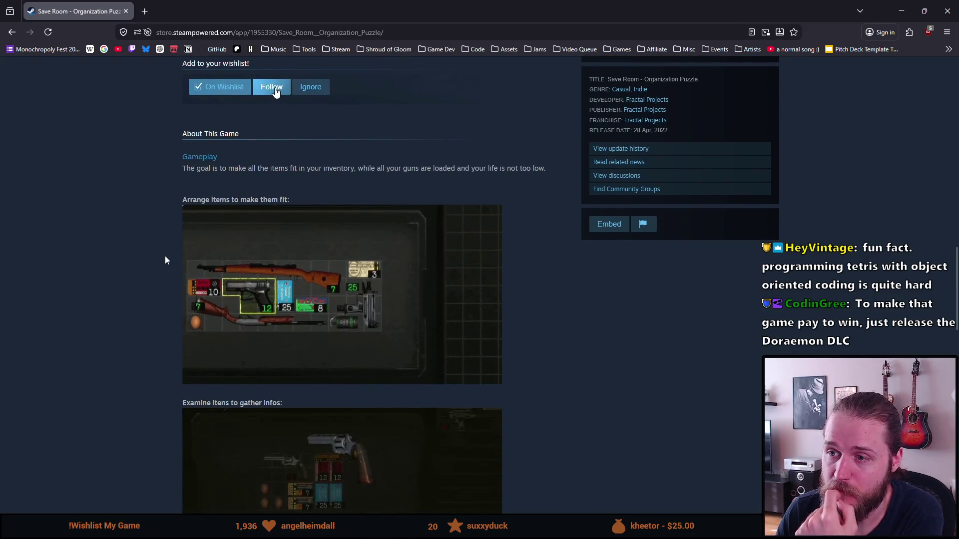
pyautogui.scroll(-2, 172, 238)
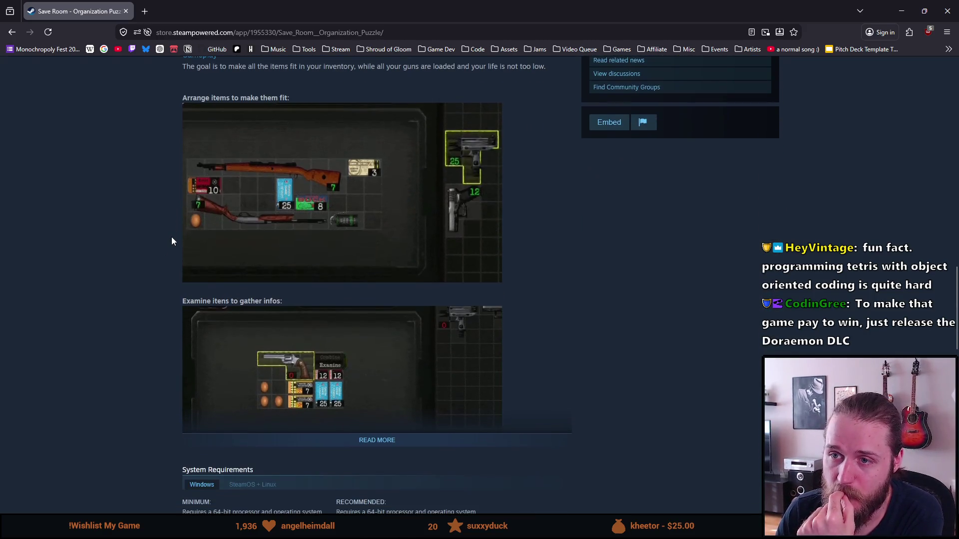
# Step: Expand the description with READ MORE and scroll through the gameplay clips to the reviews
pyautogui.scroll(-1, 173, 239)
pyautogui.click(357, 388)
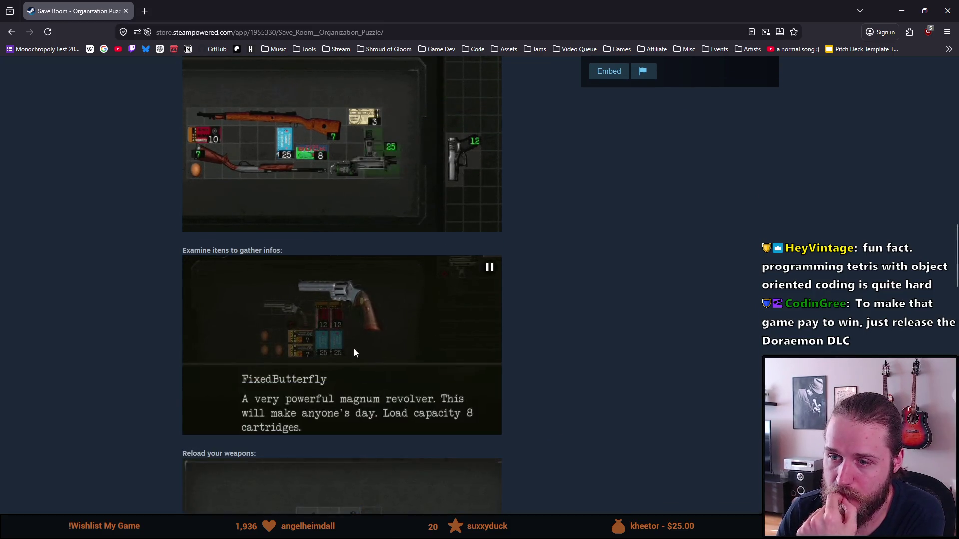
pyautogui.scroll(-1, 350, 331)
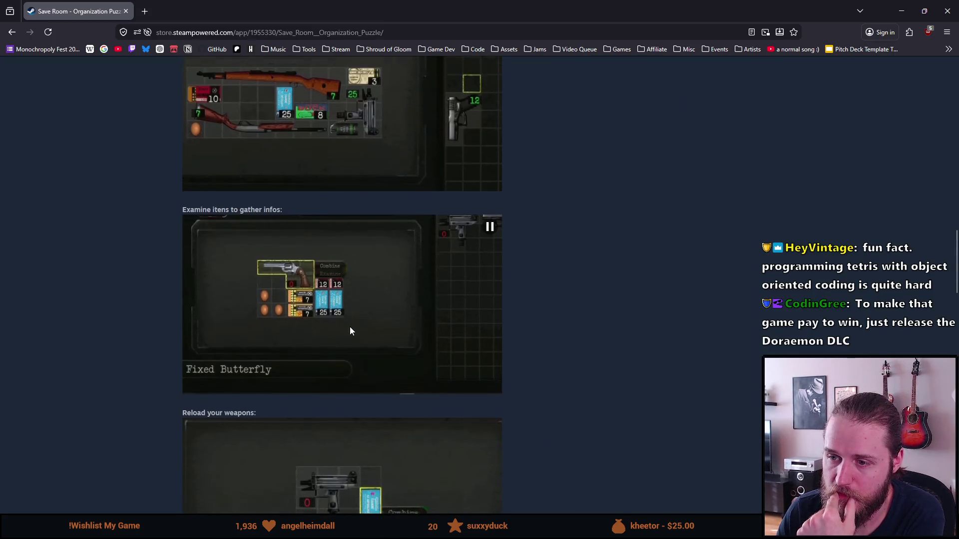
pyautogui.scroll(-5, 350, 331)
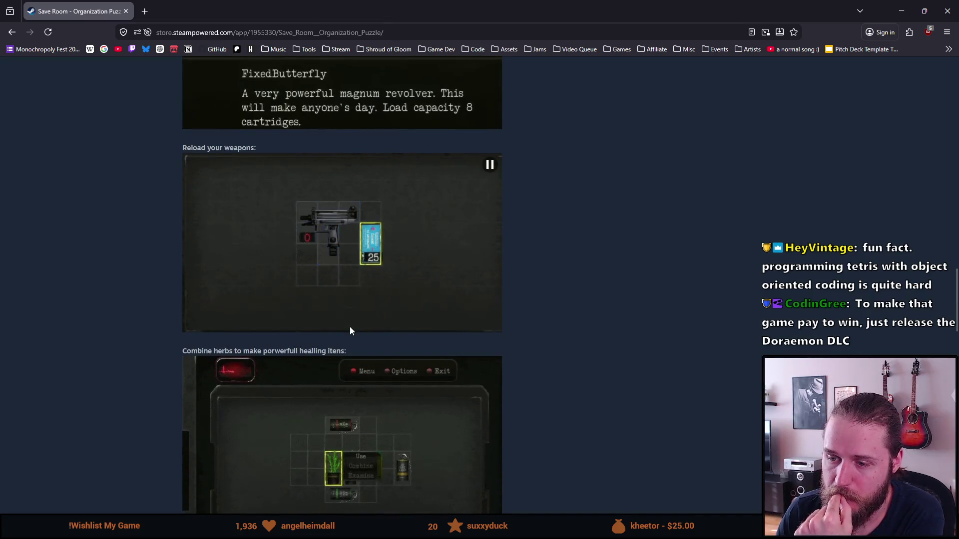
pyautogui.scroll(-6, 349, 331)
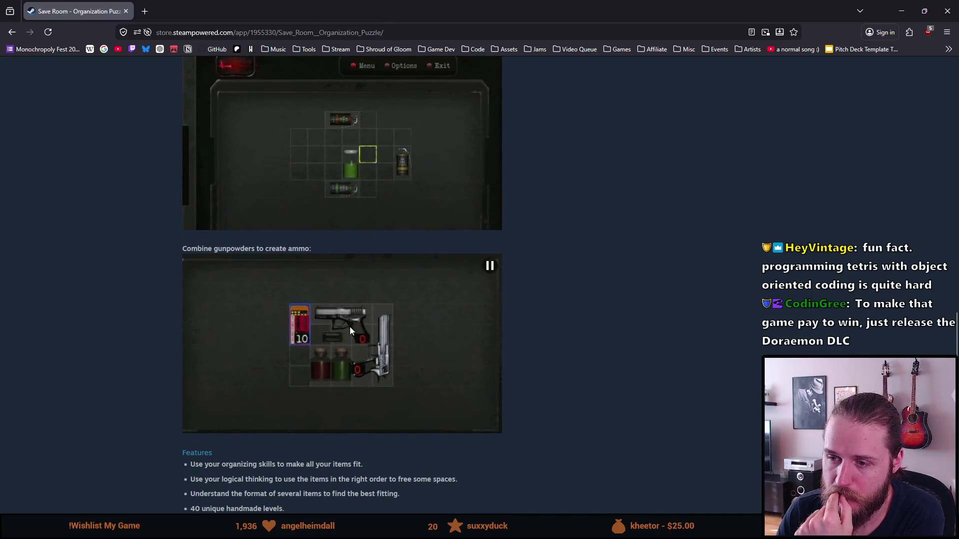
pyautogui.scroll(2, 350, 327)
pyautogui.scroll(-2, 350, 327)
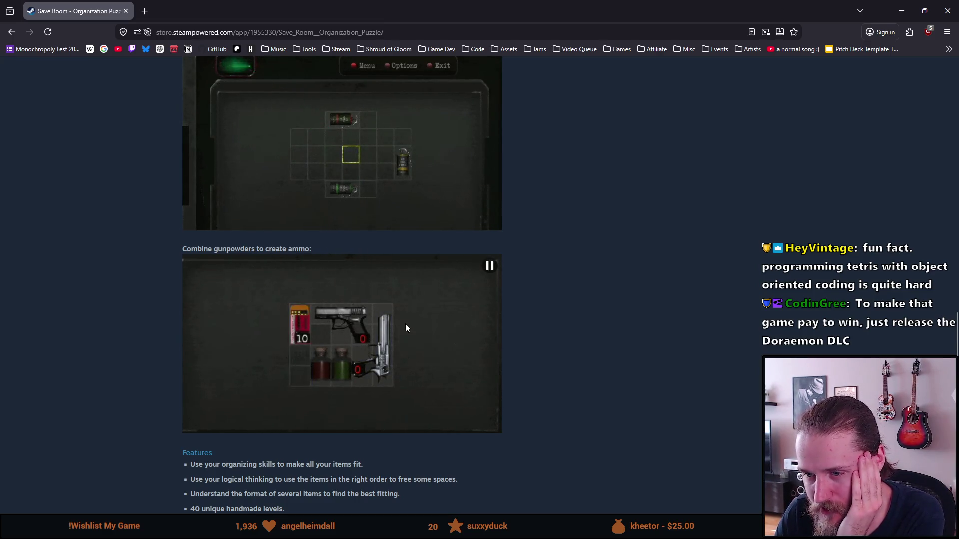
pyautogui.scroll(2, 194, 195)
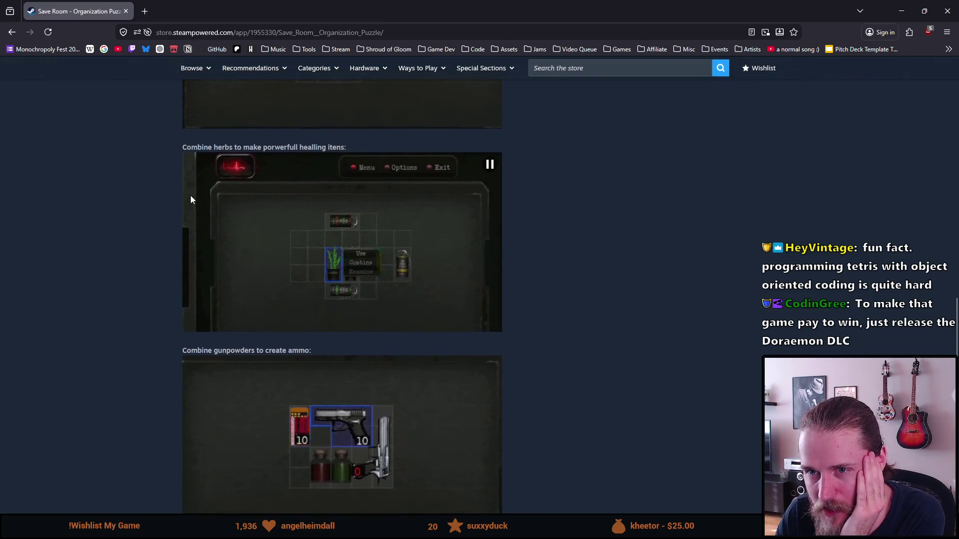
pyautogui.scroll(-1, 187, 198)
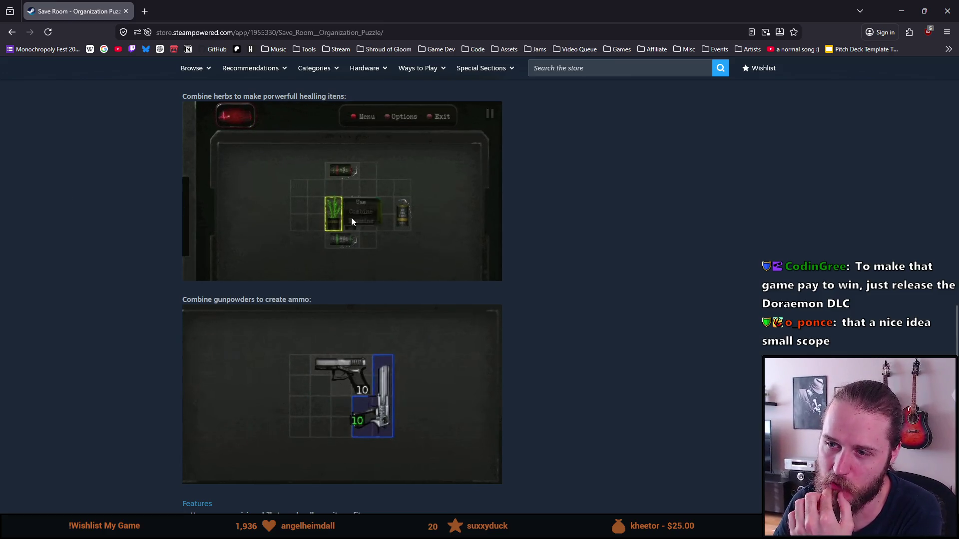
pyautogui.scroll(1, 154, 370)
pyautogui.scroll(-6, 152, 370)
# Step: Page three times through the More Like This carousel of similar games
pyautogui.scroll(-15, 182, 349)
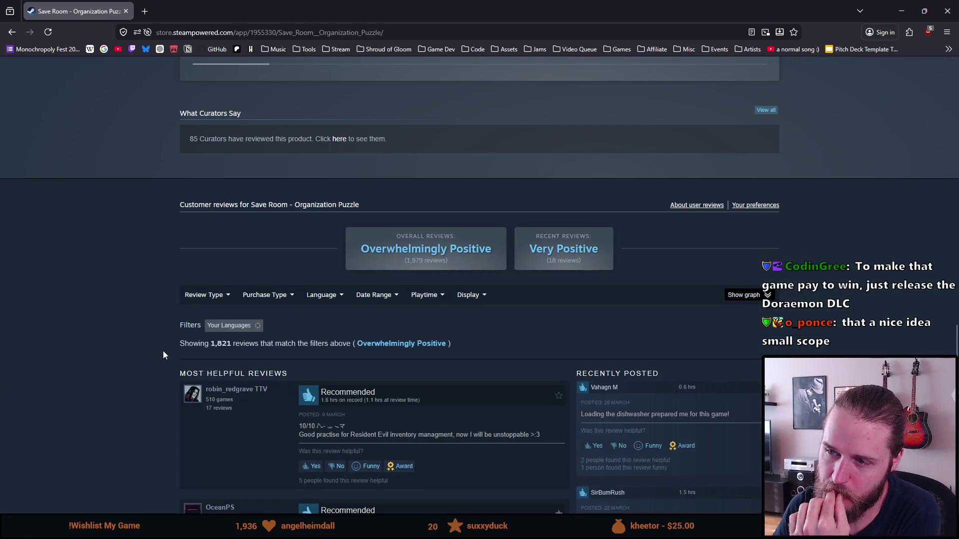
pyautogui.scroll(8, 163, 351)
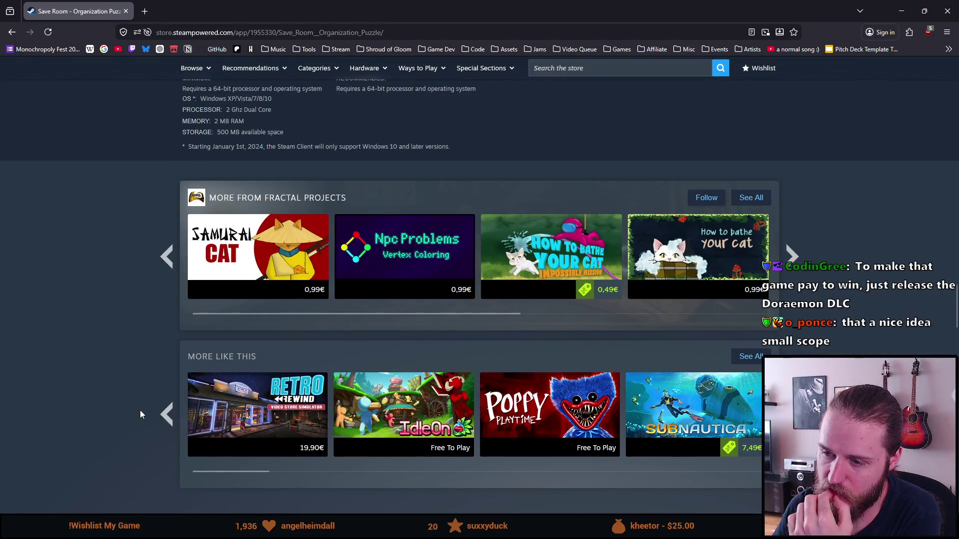
pyautogui.scroll(-1, 141, 414)
pyautogui.click(789, 355)
pyautogui.click(791, 363)
pyautogui.click(792, 363)
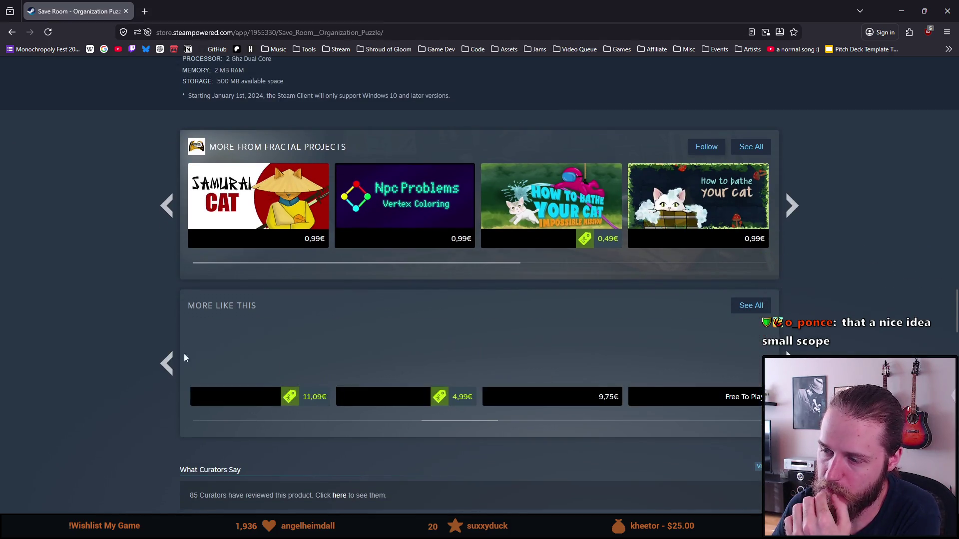
# Step: Read through the Most Helpful reviews down to the page footer
pyautogui.scroll(-8, 119, 361)
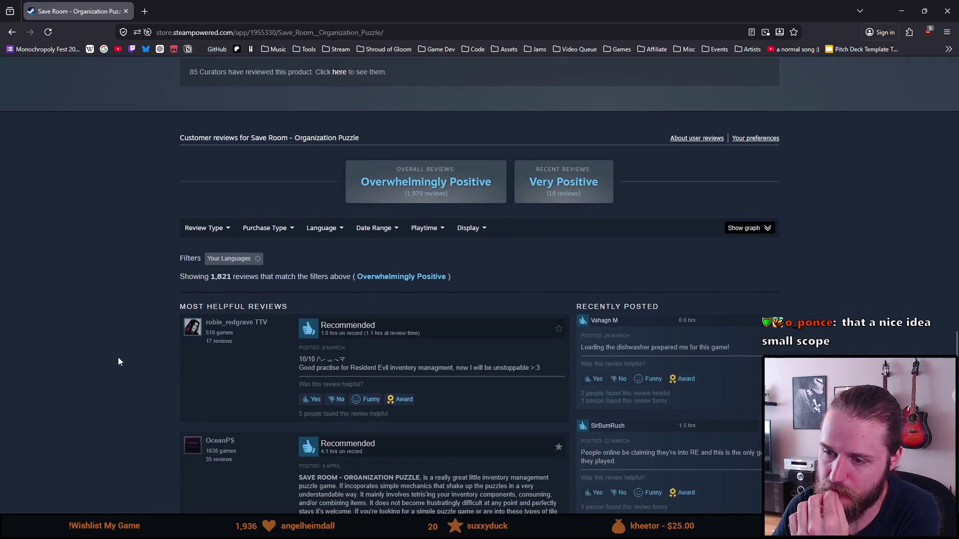
pyautogui.scroll(-2, 118, 361)
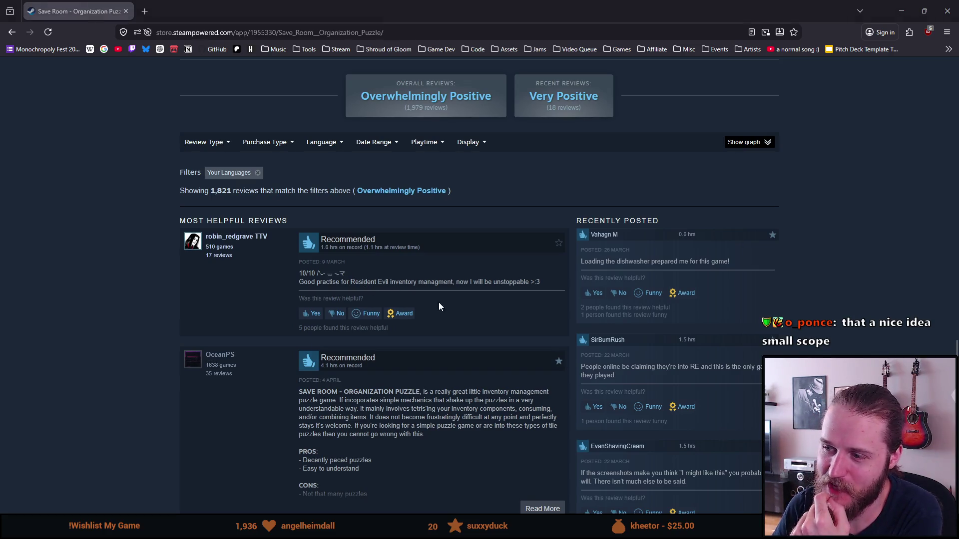
pyautogui.scroll(-2, 421, 303)
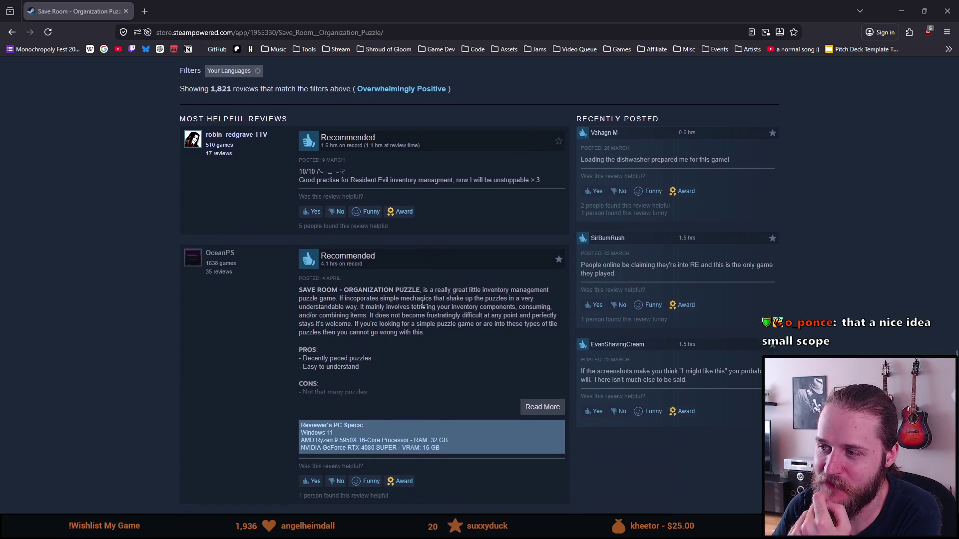
pyautogui.moveTo(604, 160); pyautogui.dragTo(687, 172)
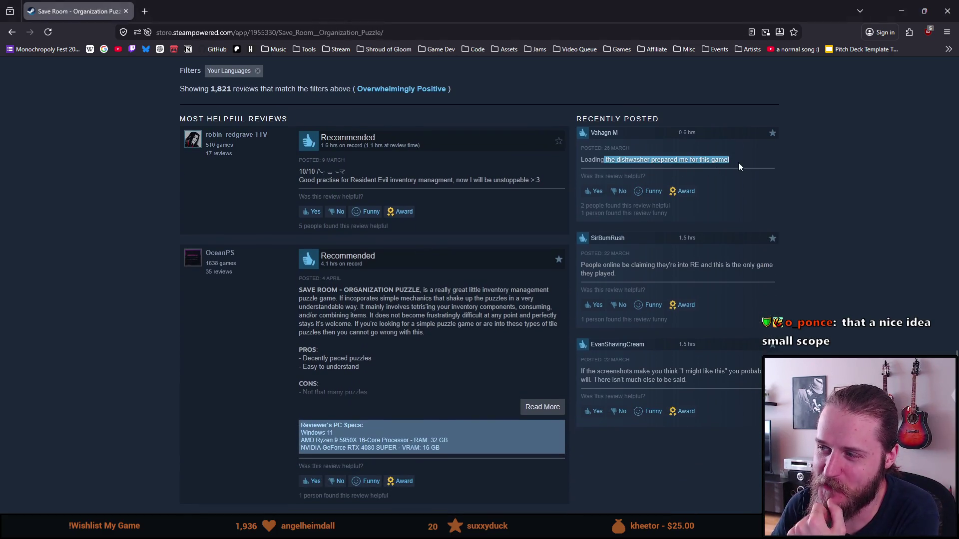
pyautogui.scroll(-5, 260, 345)
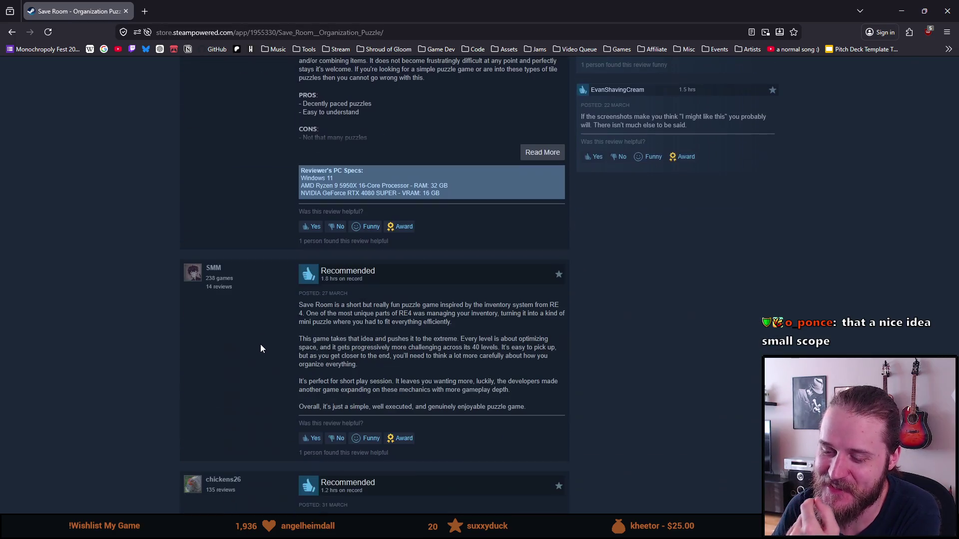
pyautogui.scroll(-2, 260, 349)
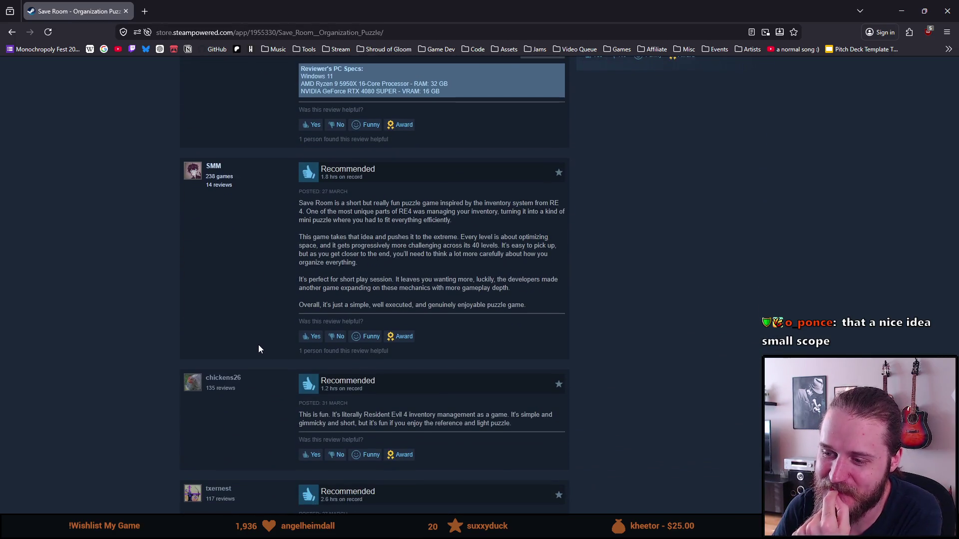
pyautogui.scroll(-1, 259, 348)
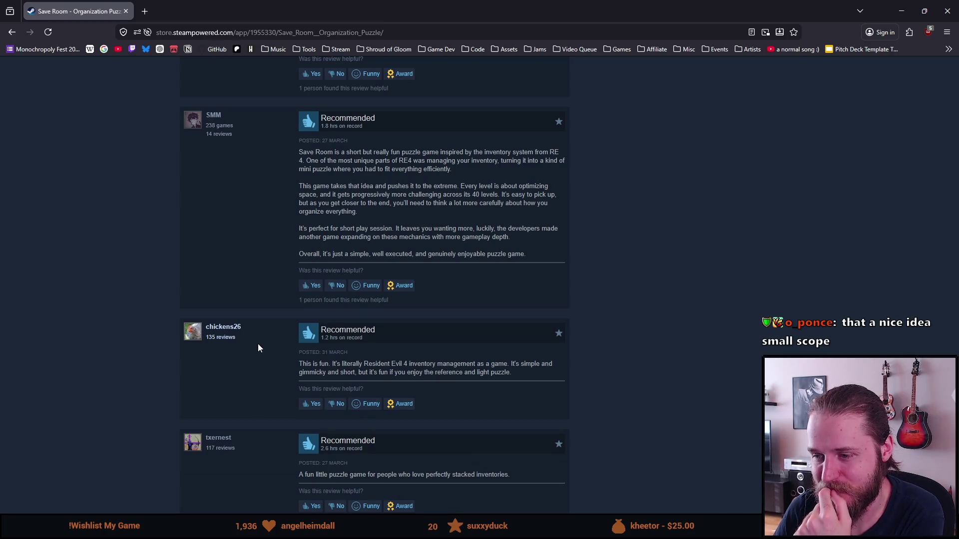
pyautogui.scroll(-2, 255, 345)
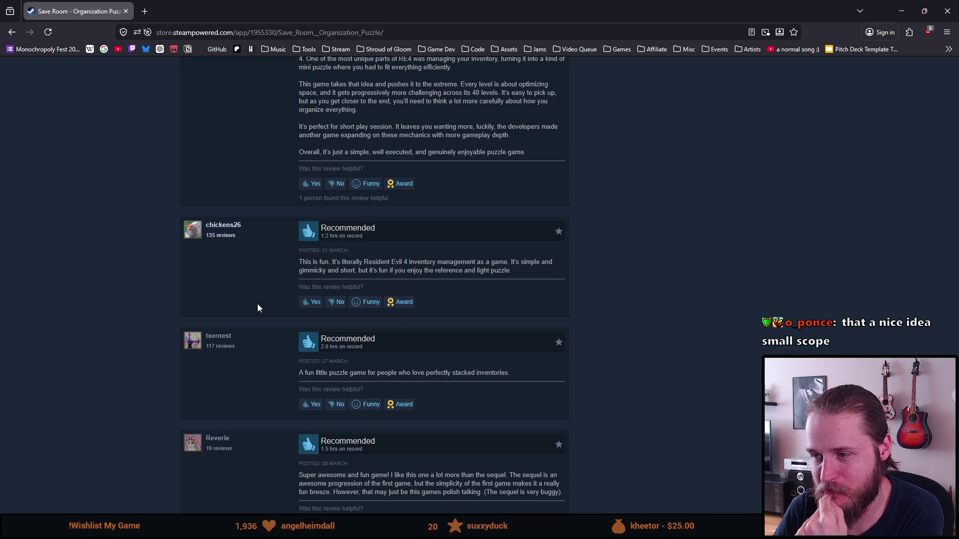
pyautogui.scroll(-3, 257, 304)
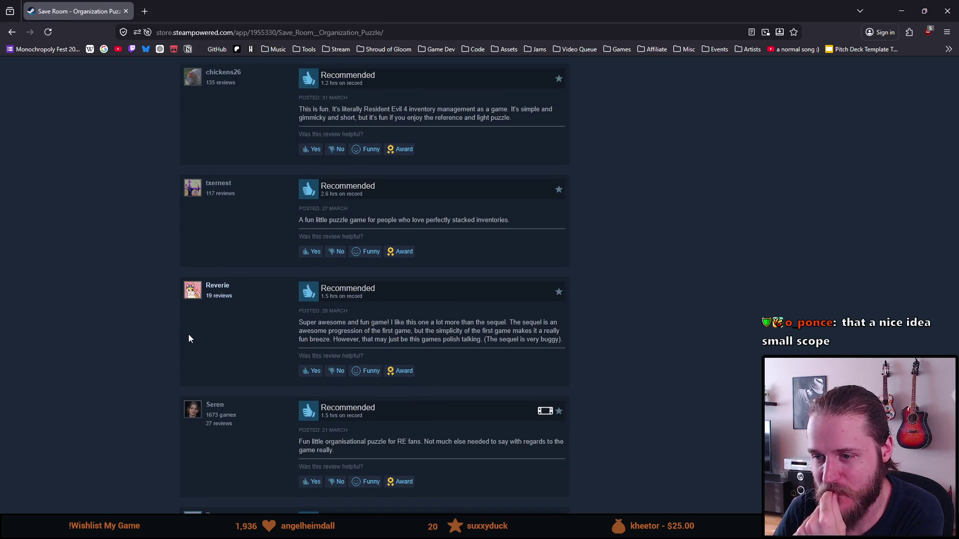
pyautogui.scroll(-10, 187, 334)
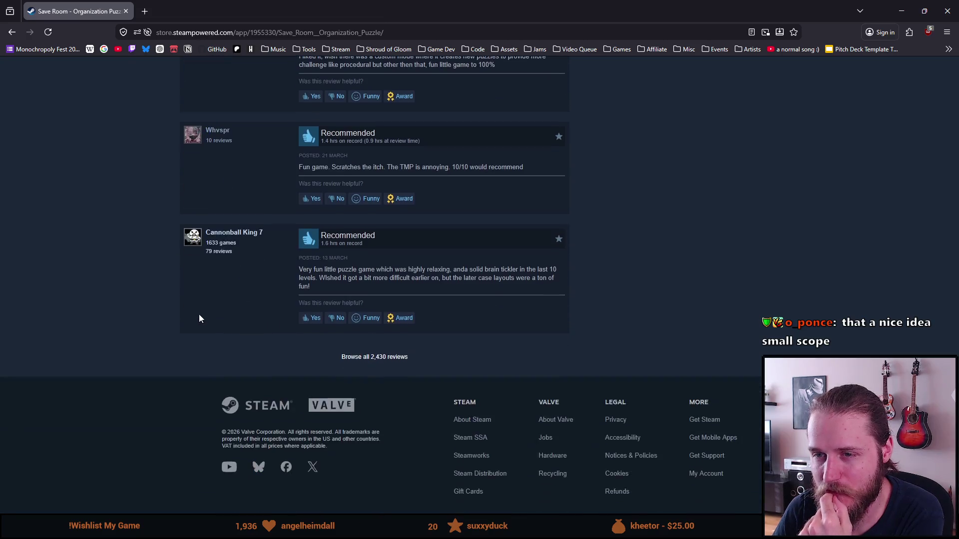
# Step: Autoscroll back up to the Save Room header and its trailer paused at 0:30
pyautogui.middleClick(105, 356)
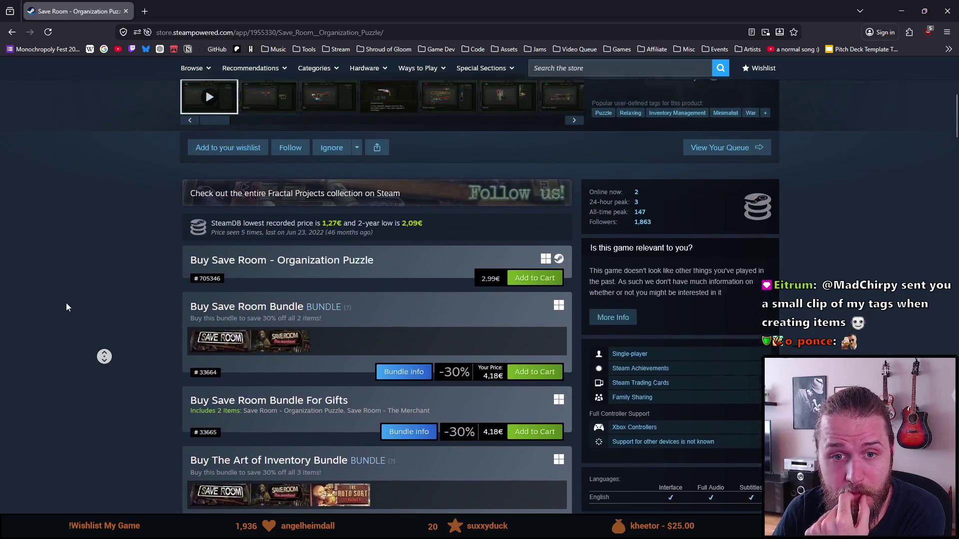
pyautogui.click(64, 304)
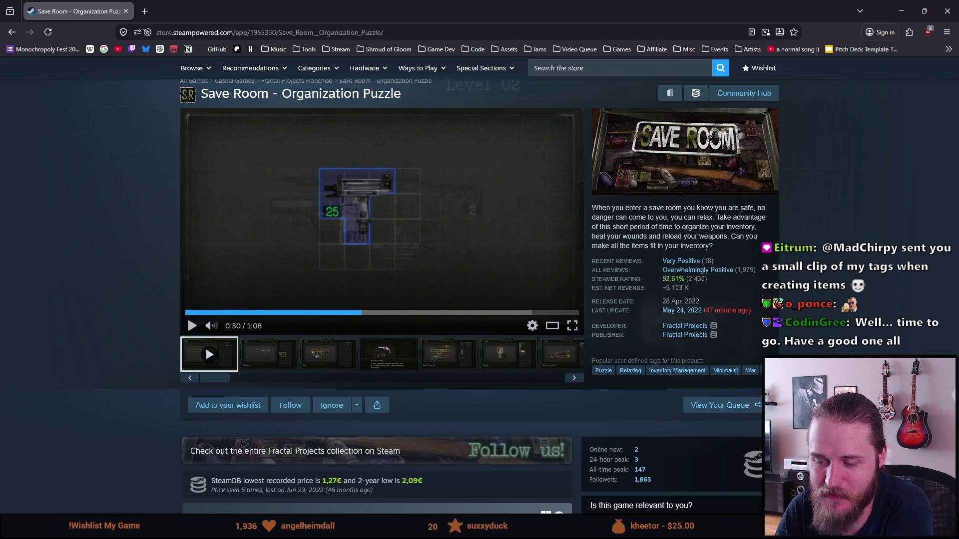
# Step: Seek the trailer back to 0:22, then select and deselect the Save Room title
pyautogui.scroll(2, 226, 151)
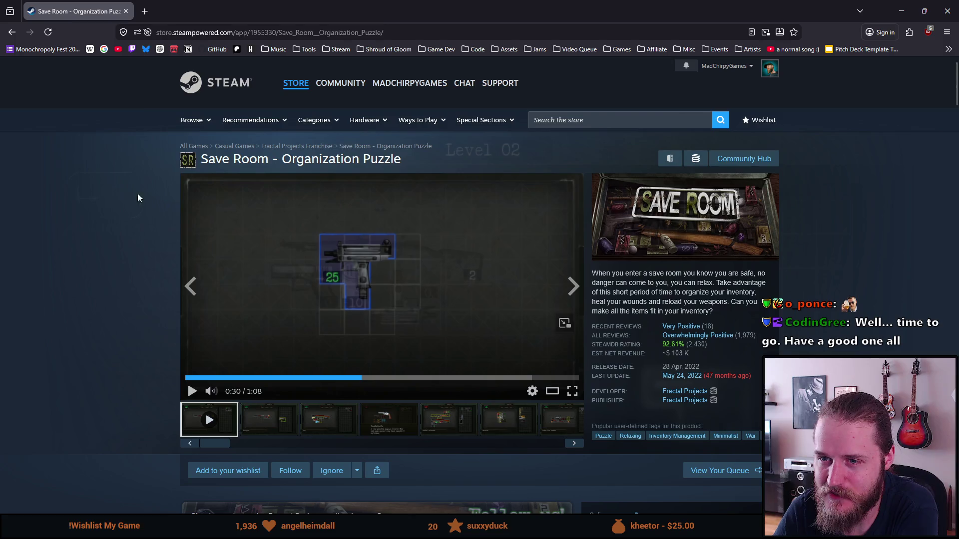
pyautogui.click(315, 378)
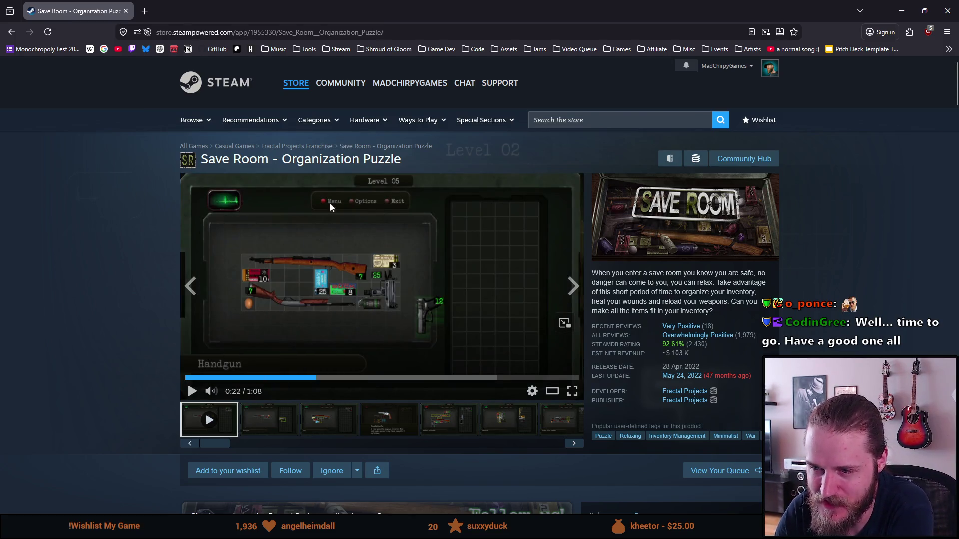
pyautogui.moveTo(229, 160); pyautogui.dragTo(391, 160)
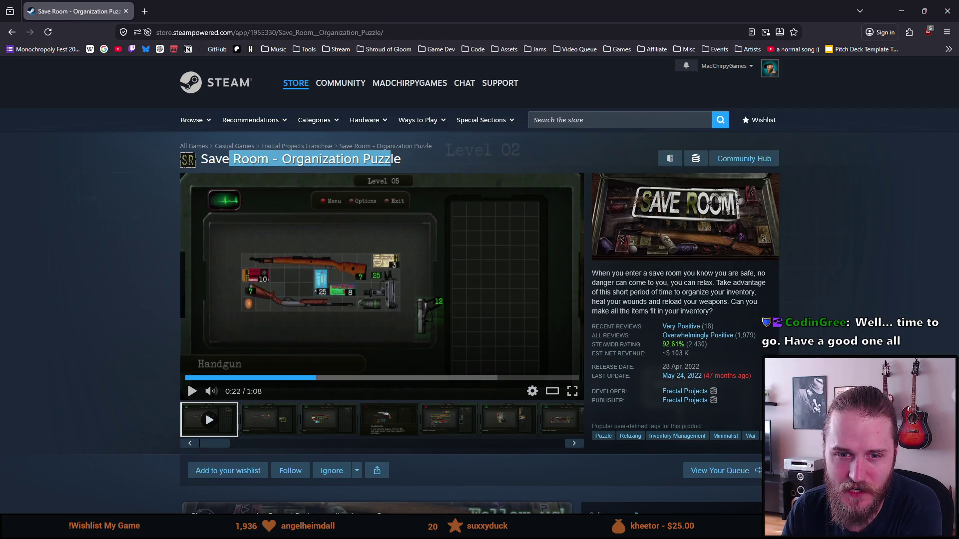
pyautogui.click(101, 256)
pyautogui.moveTo(406, 160); pyautogui.dragTo(197, 160)
pyautogui.click(144, 188)
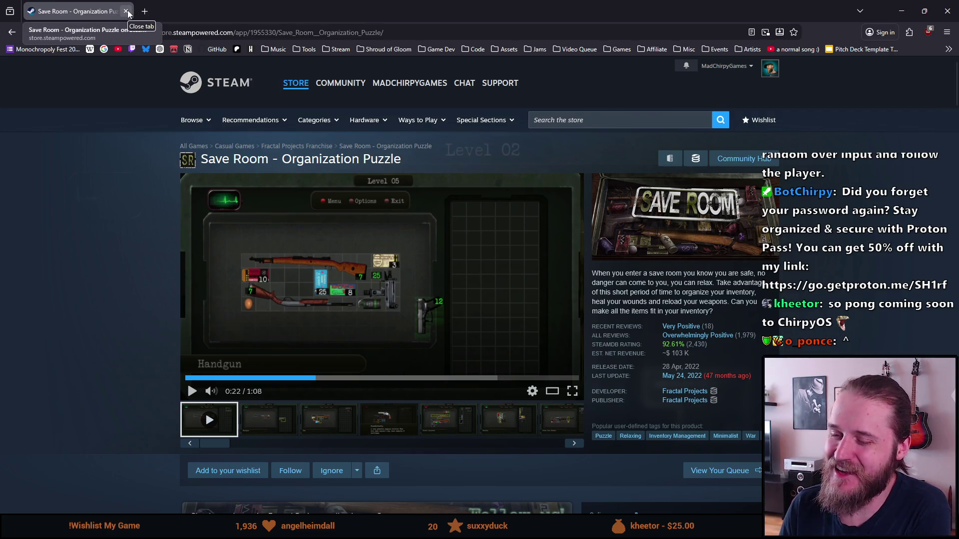
# Step: Return to Unity, enlarge the bottom panels, open _Project and collapse Second_Piano_Room
pyautogui.click(127, 11)
pyautogui.moveTo(345, 385); pyautogui.dragTo(325, 289)
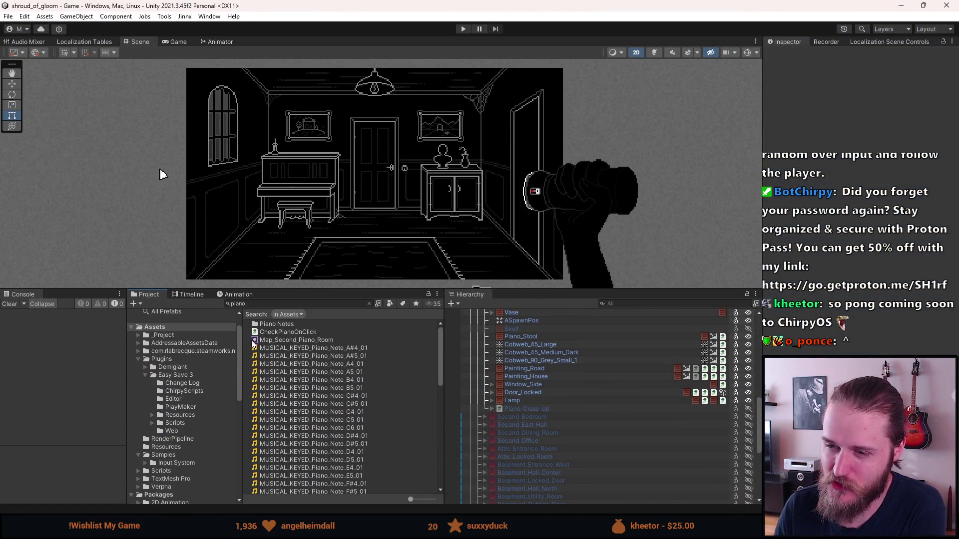
pyautogui.scroll(3, 566, 425)
pyautogui.scroll(2, 566, 425)
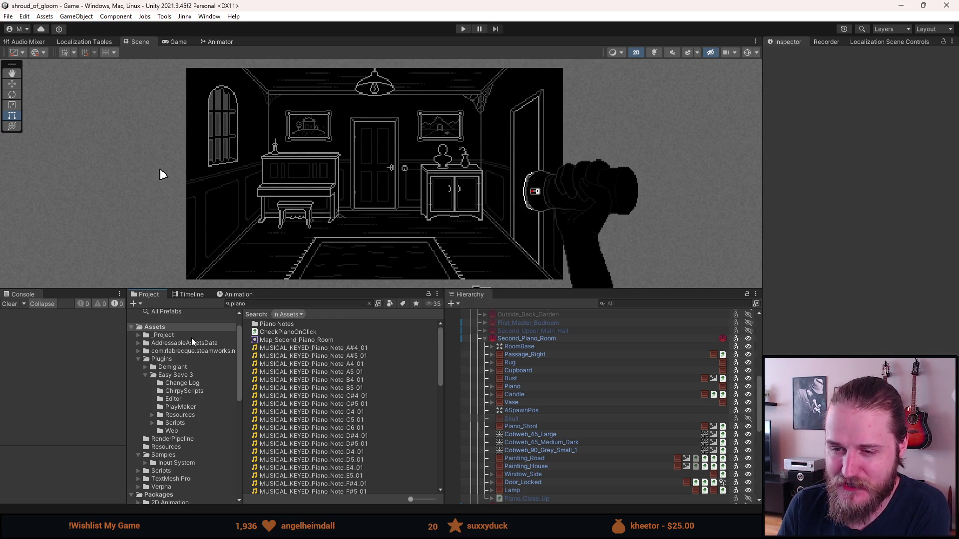
pyautogui.click(190, 337)
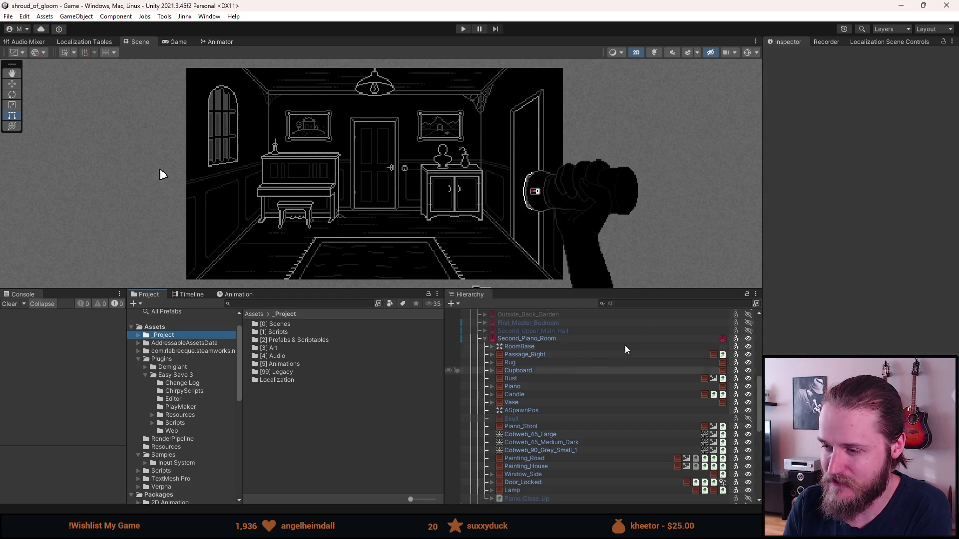
pyautogui.click(484, 340)
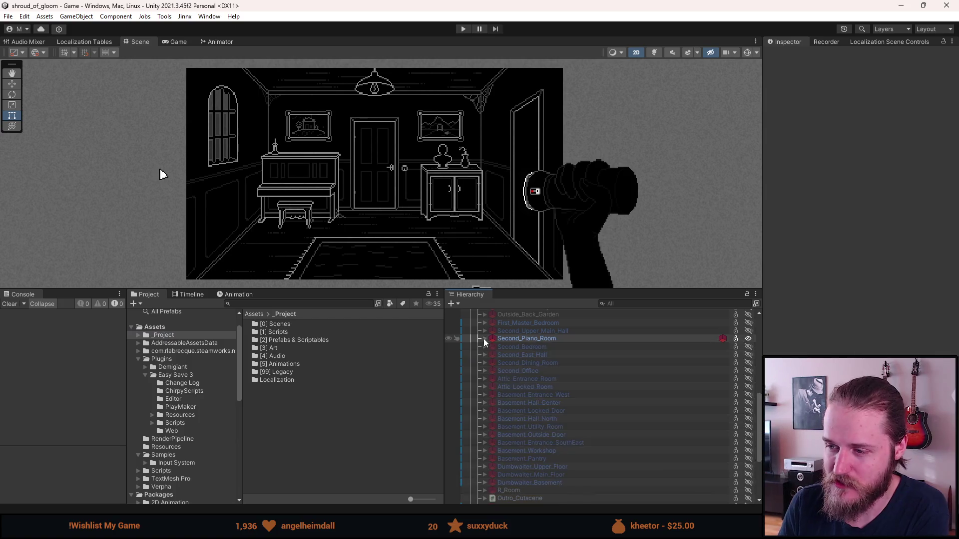
# Step: Select Second_Piano_Room to show its Room component, briefly checking its prefab Overrides list
pyautogui.click(511, 339)
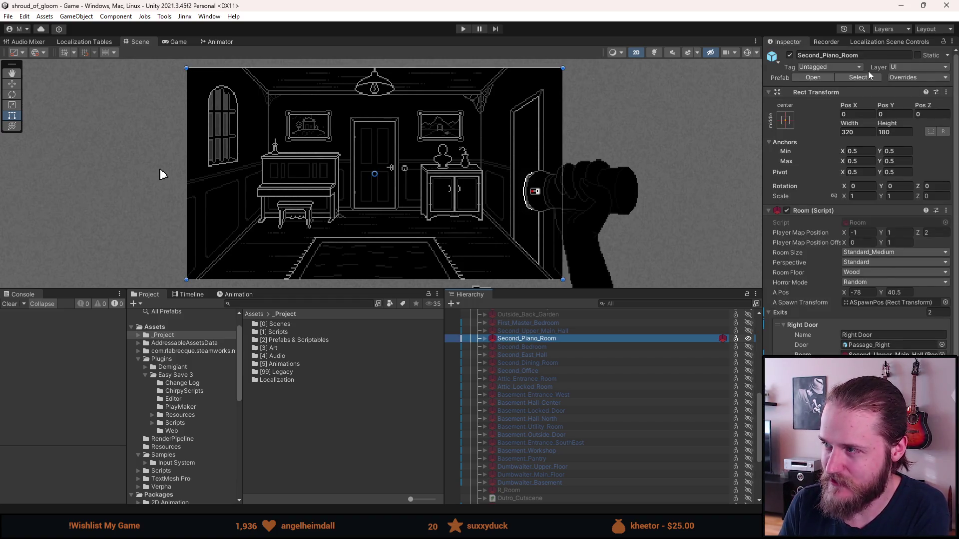
pyautogui.click(900, 79)
pyautogui.press('Escape')
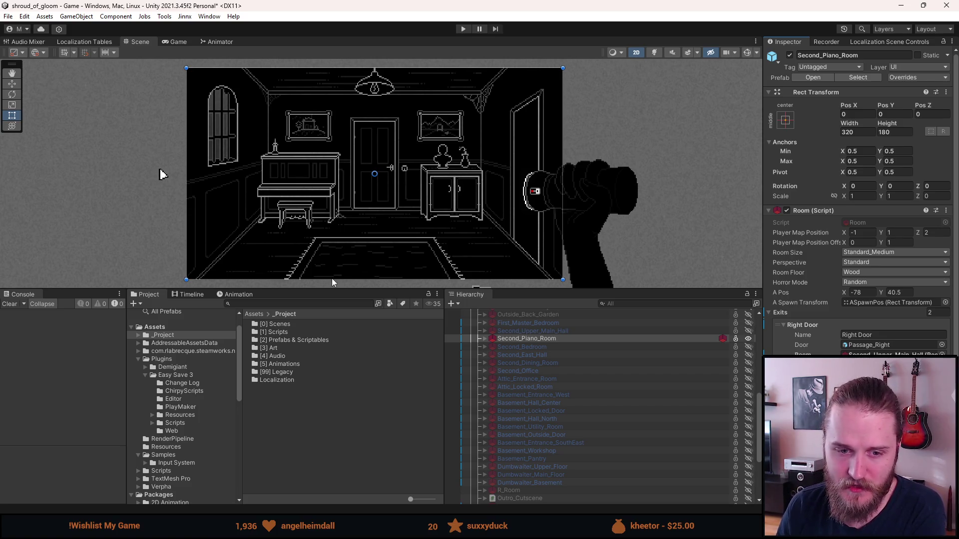
# Step: Make the Scene view taller and recentre the piano room, leaving nothing selected
pyautogui.moveTo(344, 291); pyautogui.dragTo(343, 332)
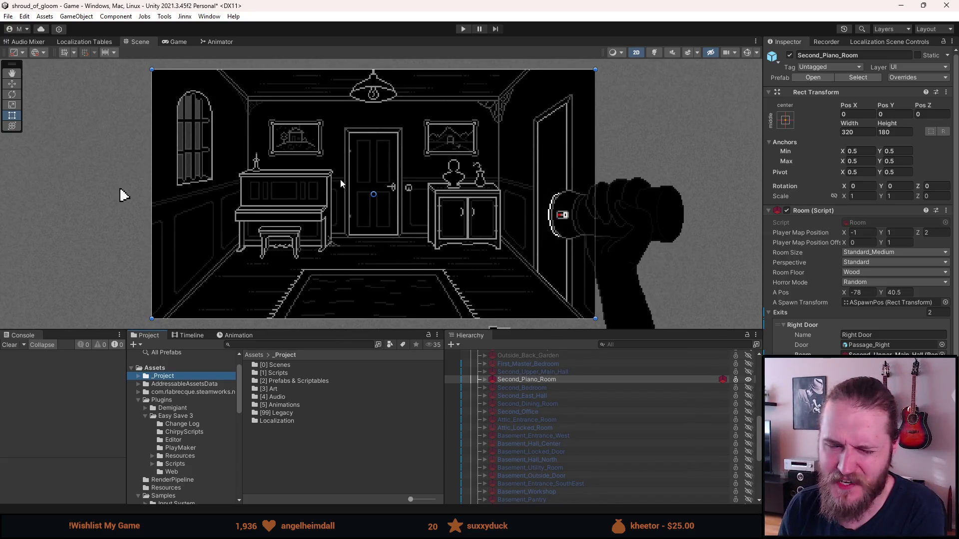
pyautogui.scroll(1, 382, 185)
pyautogui.moveTo(412, 189); pyautogui.dragTo(390, 184)
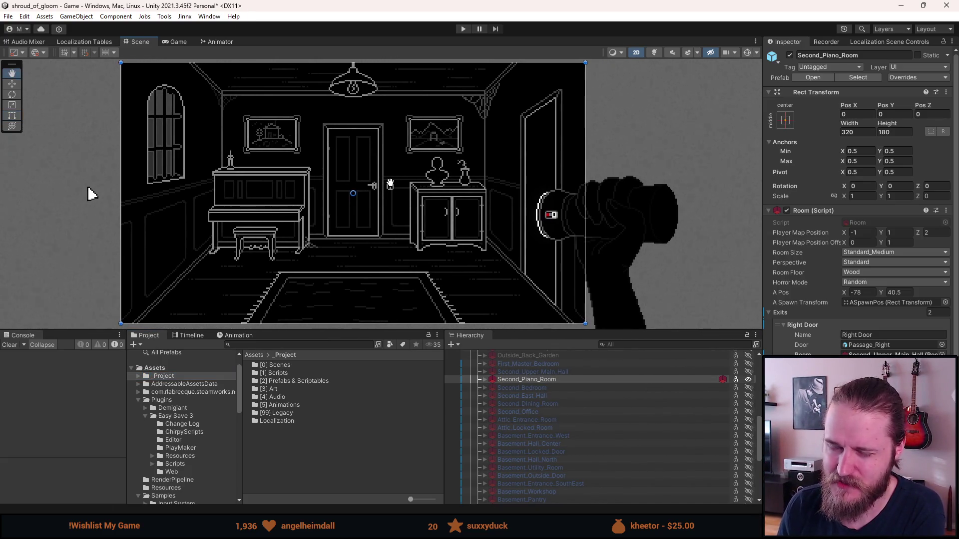
pyautogui.click(91, 206)
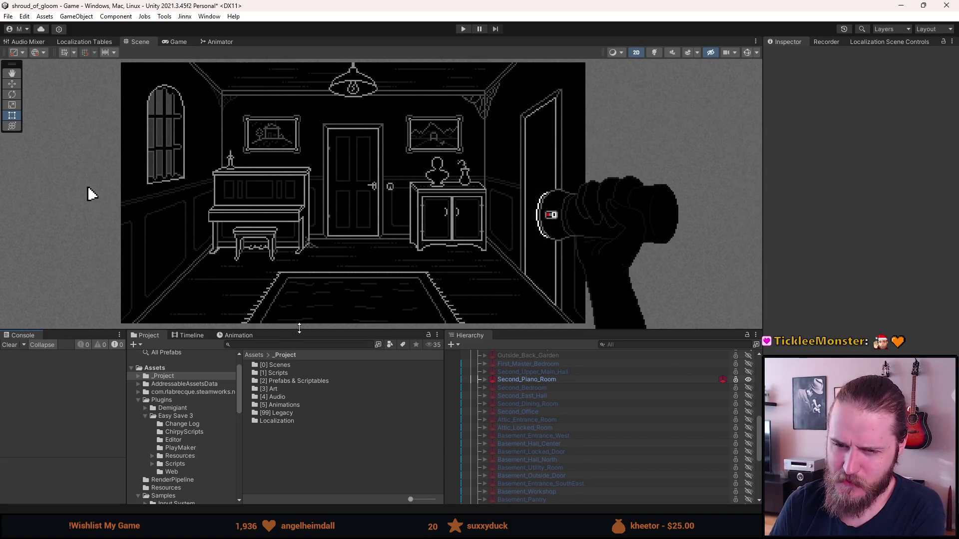
# Step: Resize the Scene view so the bottom panels list rooms down to Basement_Pantry
pyautogui.moveTo(302, 330)
pyautogui.mouseDown()
pyautogui.moveTo(309, 393)
pyautogui.moveTo(309, 383)
pyautogui.mouseUp()
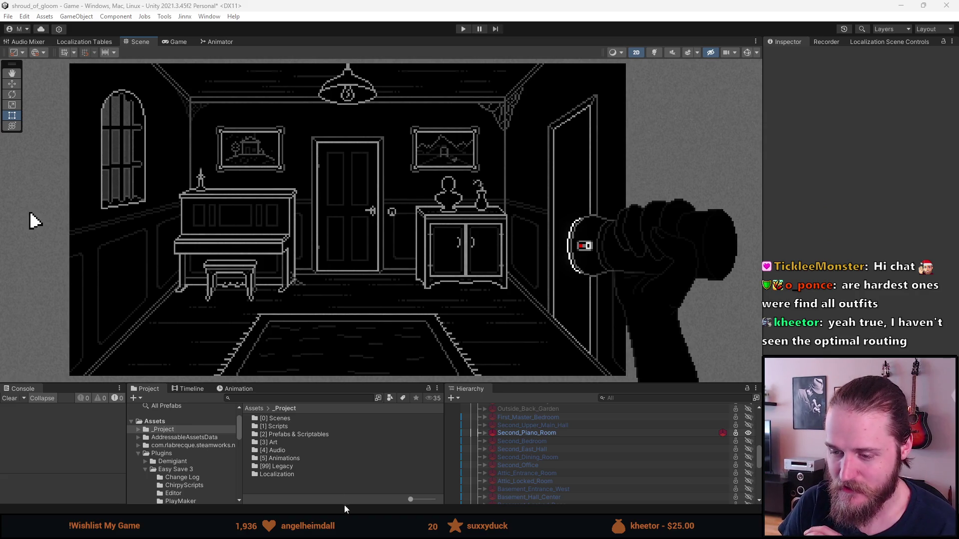
pyautogui.moveTo(538, 383); pyautogui.dragTo(489, 332)
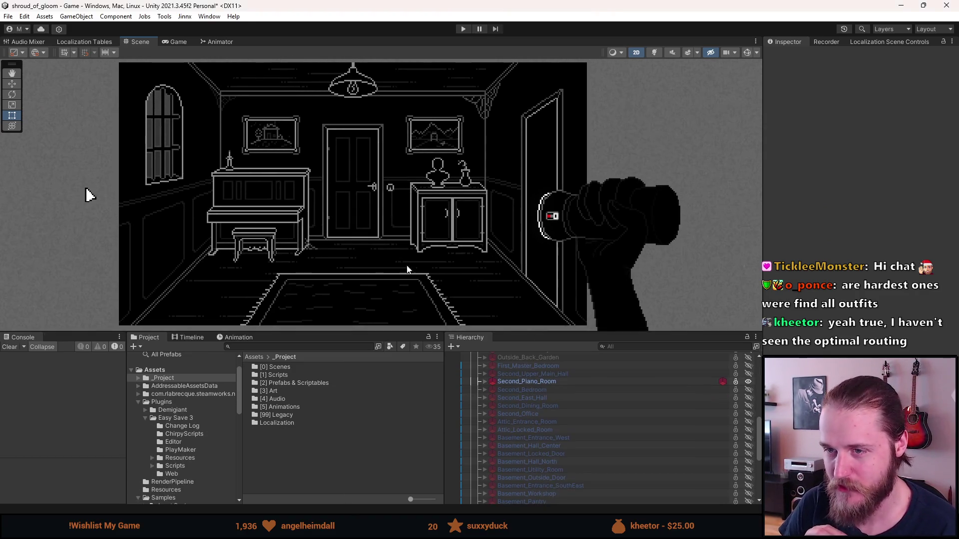
# Step: Hide Second_Piano_Room from the scene view with the H visibility toggle
pyautogui.scroll(3, 531, 400)
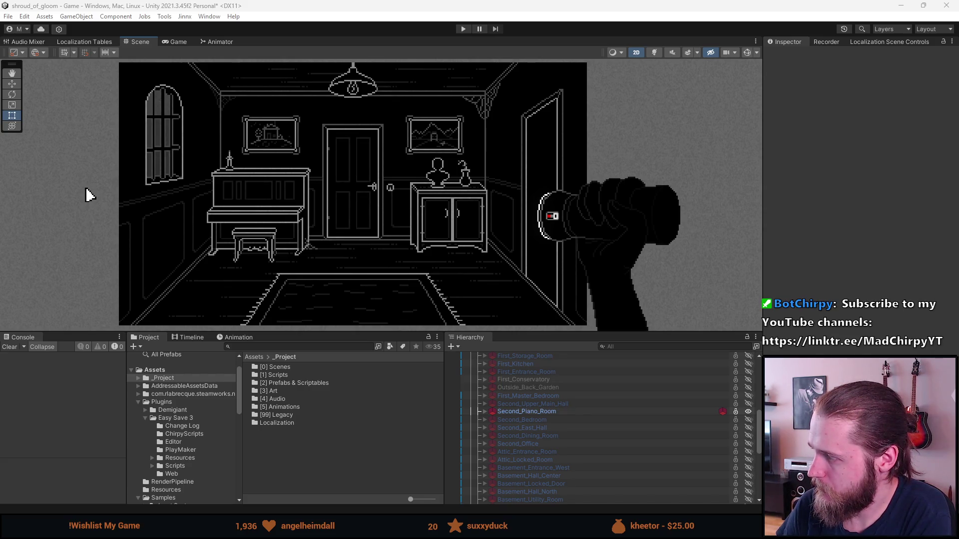
pyautogui.press('h')
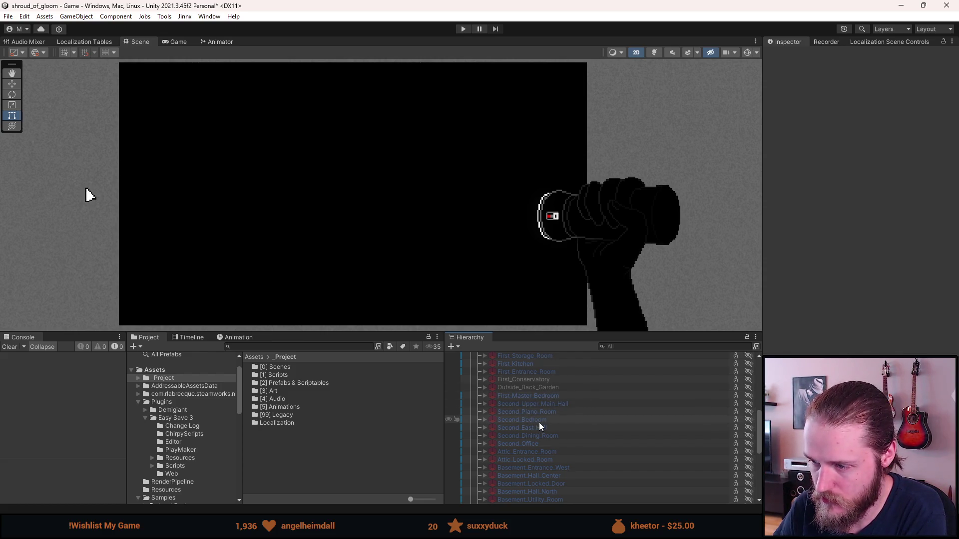
pyautogui.scroll(2, 535, 430)
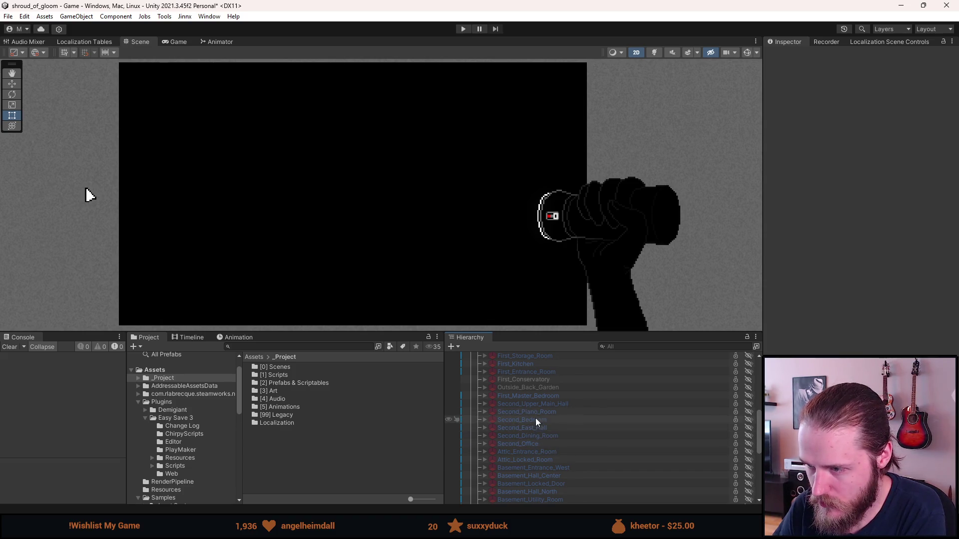
# Step: Make First_Storage_Room visible and expand its child objects in the Hierarchy
pyautogui.click(534, 389)
pyautogui.click(484, 386)
pyautogui.scroll(-5, 514, 444)
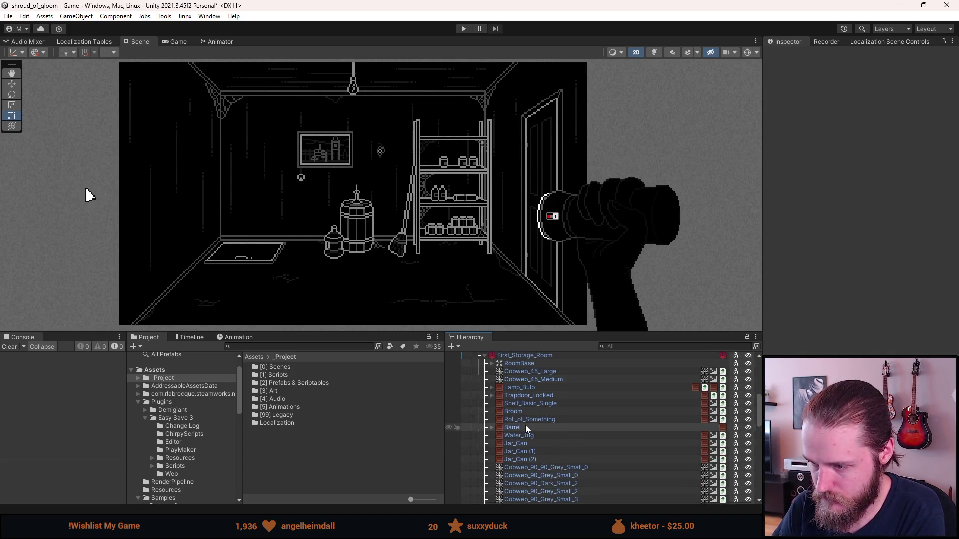
pyautogui.scroll(-1, 551, 409)
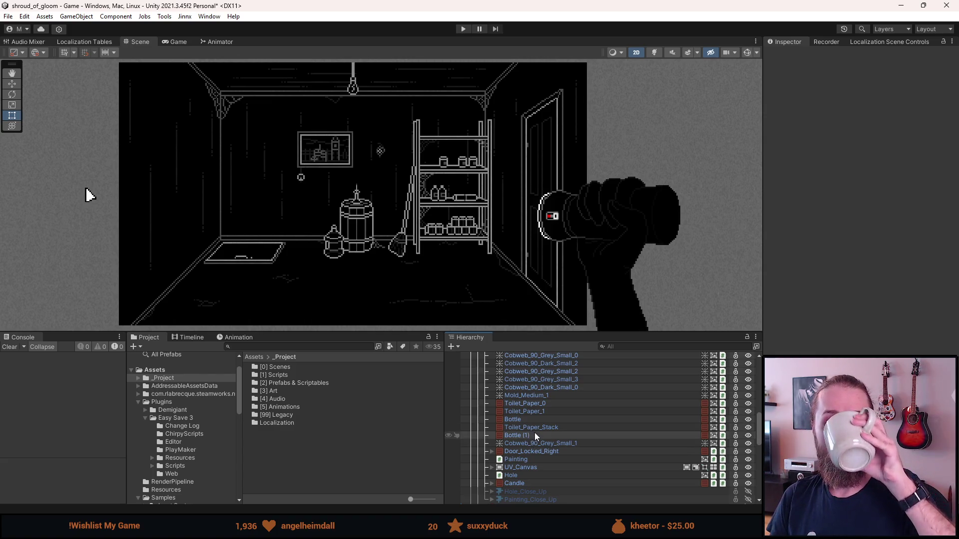
pyautogui.scroll(3, 550, 452)
pyautogui.scroll(3, 551, 458)
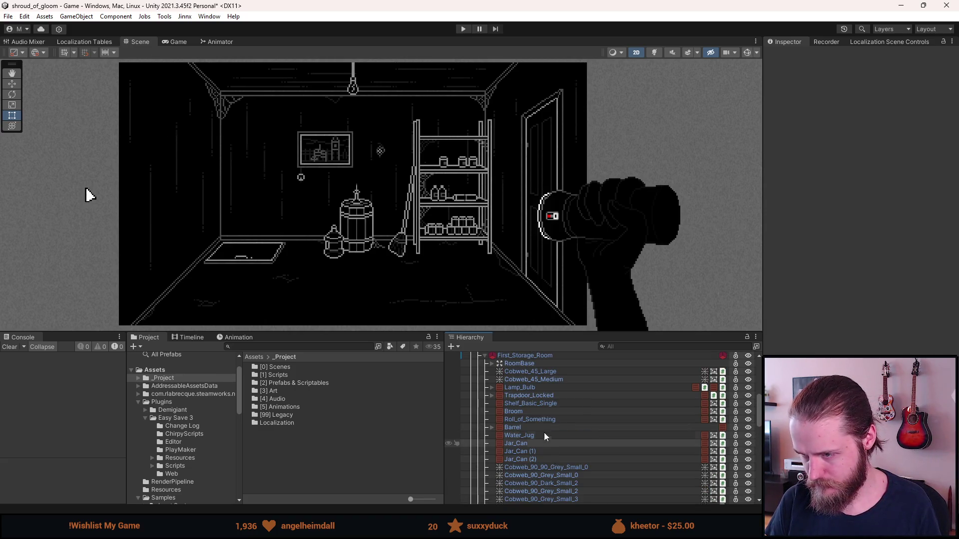
# Step: Deactivate Trapdoor_Locked's ClosedDoor, activate OpenDoor and Ladder, save, and enter Play mode
pyautogui.click(493, 396)
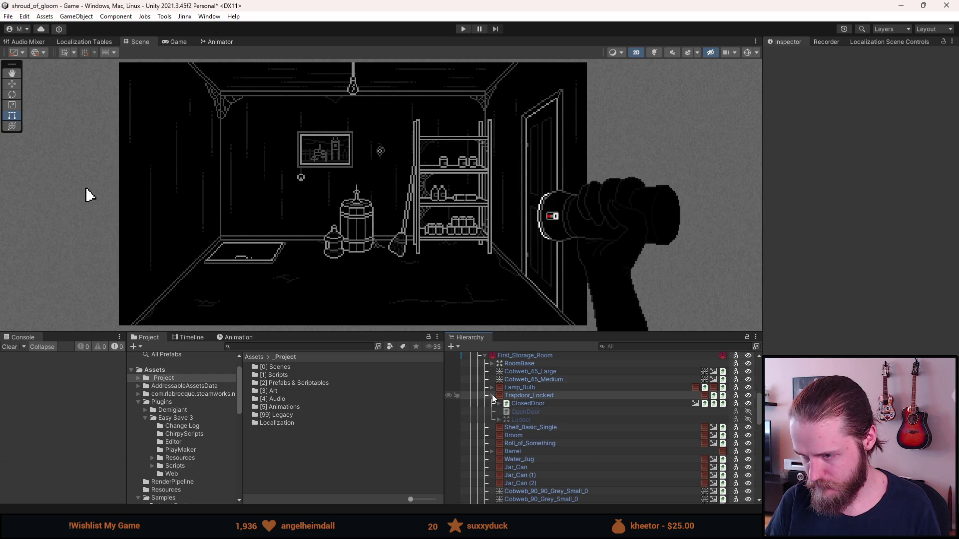
pyautogui.click(520, 403)
pyautogui.hotkey('alt', 'shift', 'a')
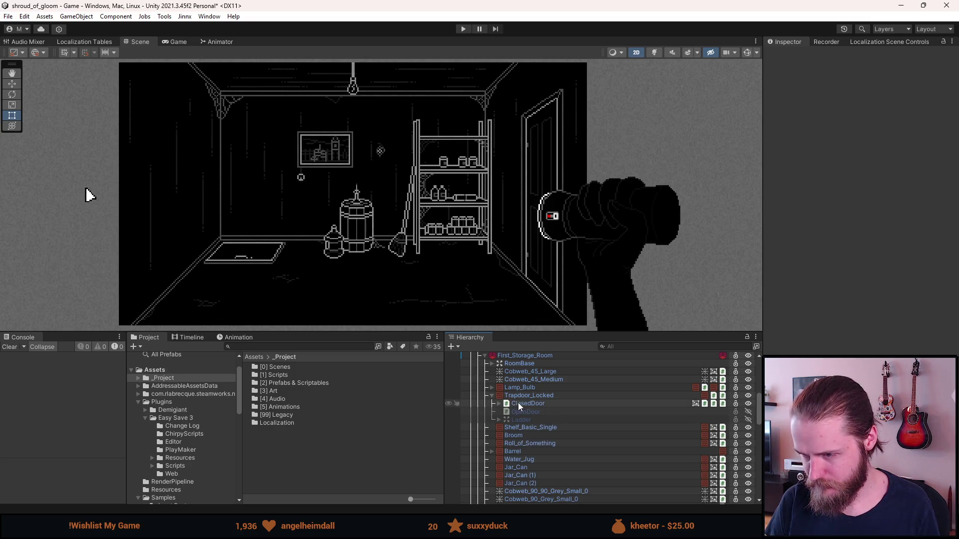
pyautogui.press('a')
pyautogui.press('a')
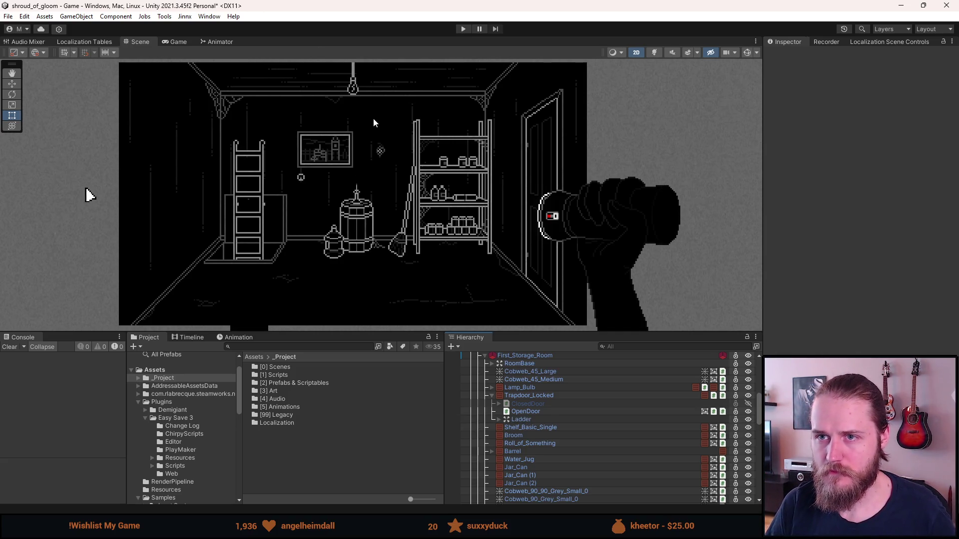
pyautogui.hotkey('ctrl', 's')
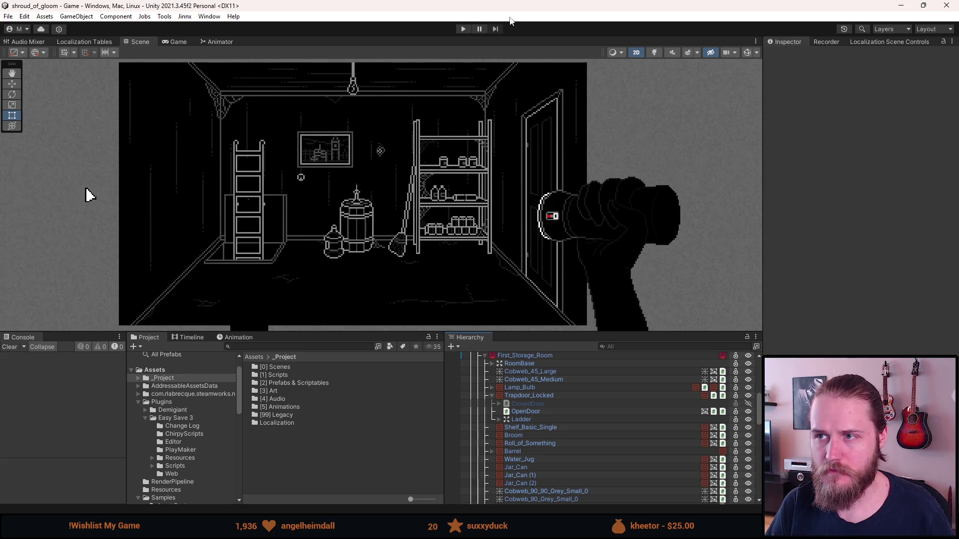
pyautogui.click(462, 29)
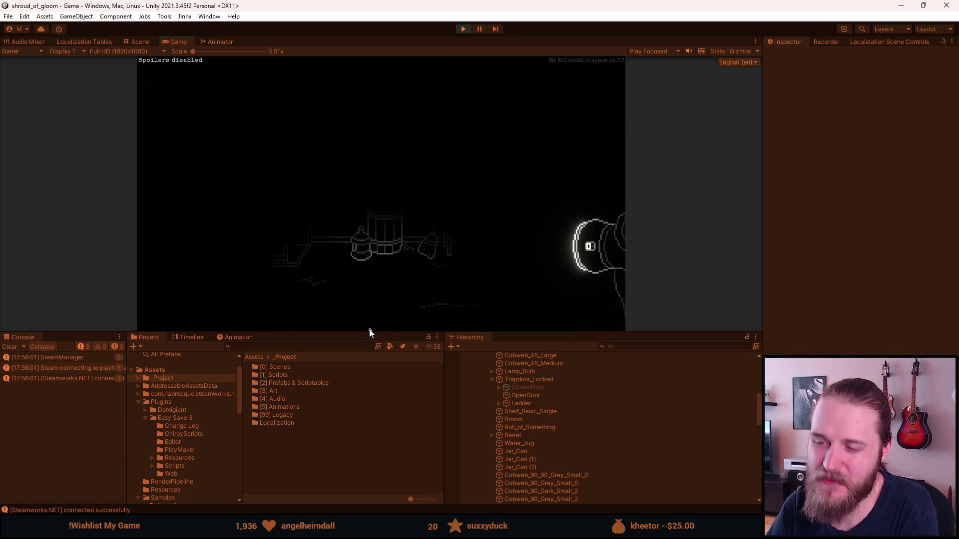
# Step: Enlarge the Game view and flip the wall switch to light the storage room
pyautogui.moveTo(365, 333); pyautogui.dragTo(349, 451)
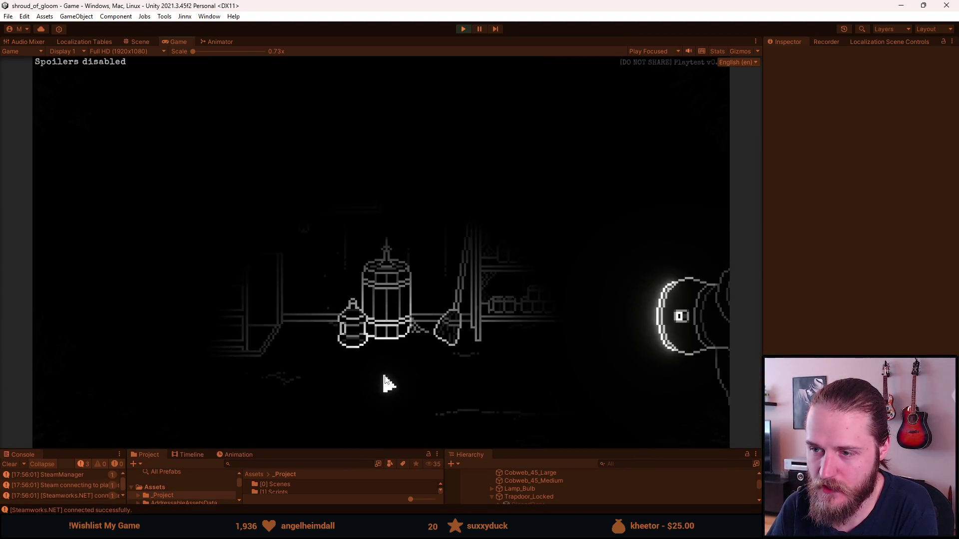
pyautogui.click(303, 230)
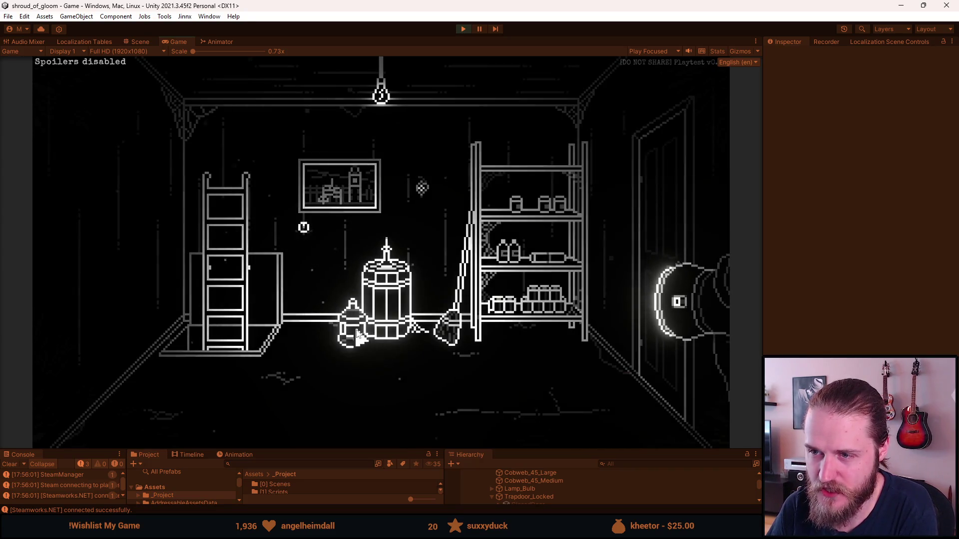
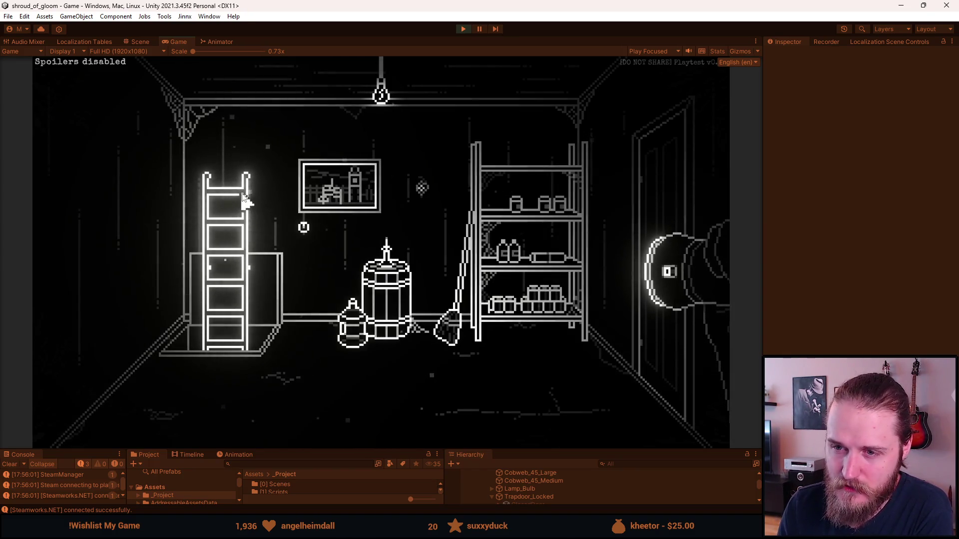
# Step: Click the ladder, then force a game over from the F1 developer tools
pyautogui.click(225, 278)
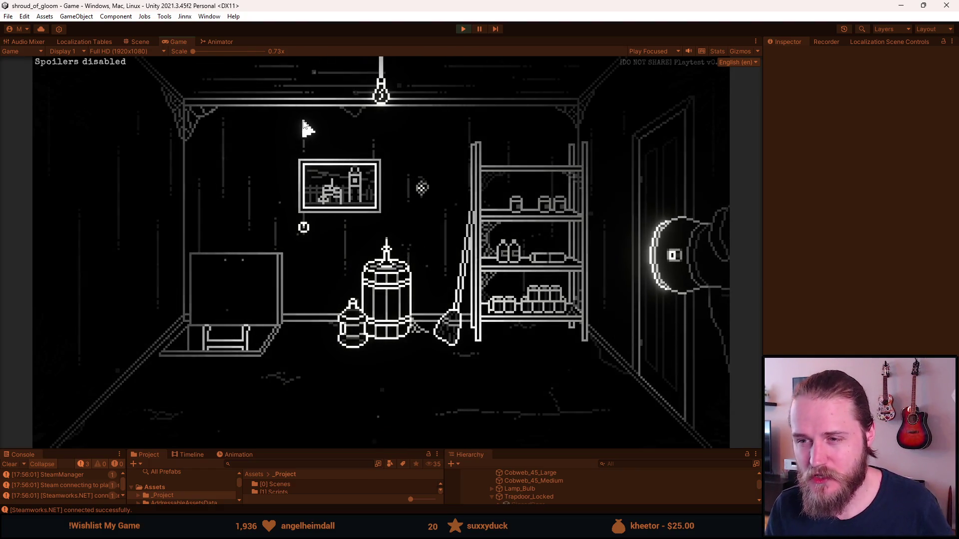
pyautogui.press('F1')
pyautogui.click(223, 172)
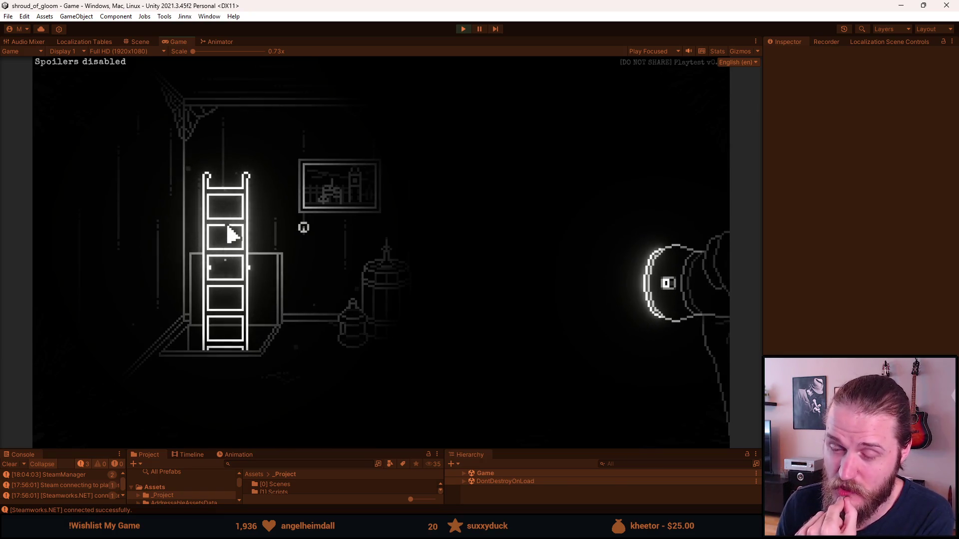
# Step: Push the ladder down into the trapdoor, descend through it, and stop the playtest
pyautogui.moveTo(233, 235); pyautogui.dragTo(229, 325)
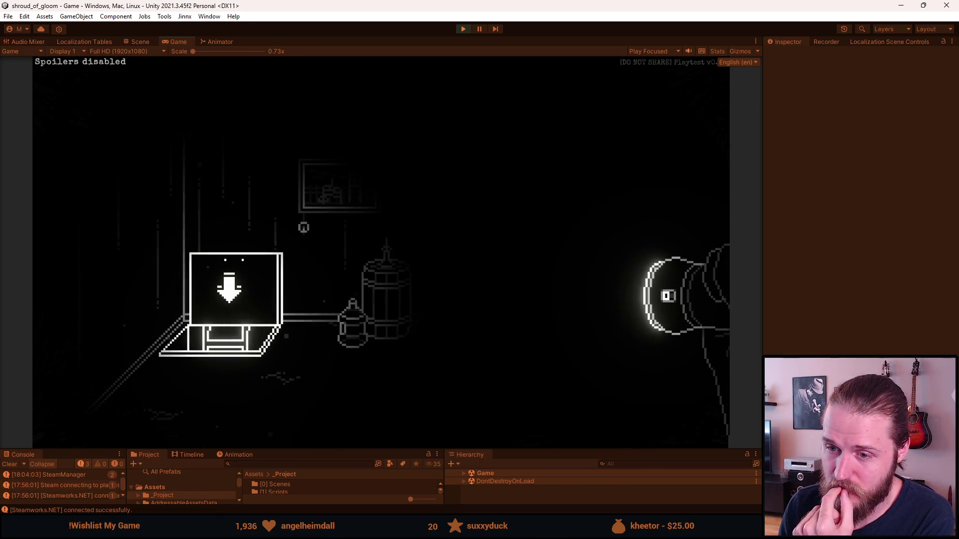
pyautogui.click(230, 280)
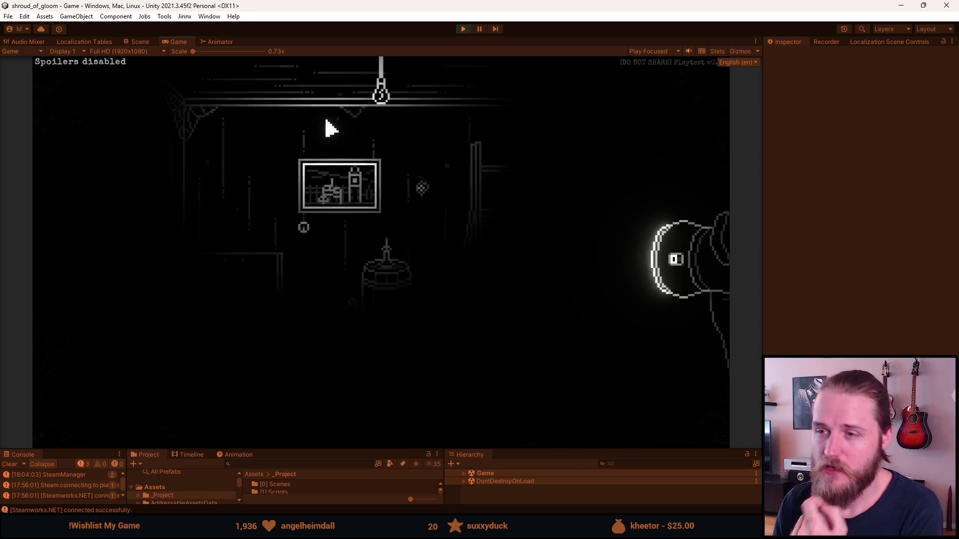
pyautogui.click(465, 30)
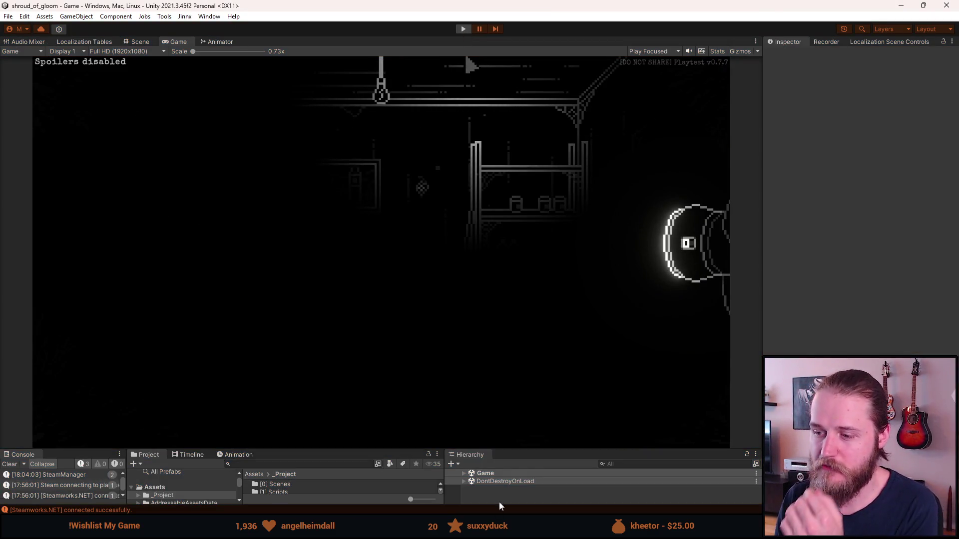
pyautogui.moveTo(510, 448); pyautogui.dragTo(509, 280)
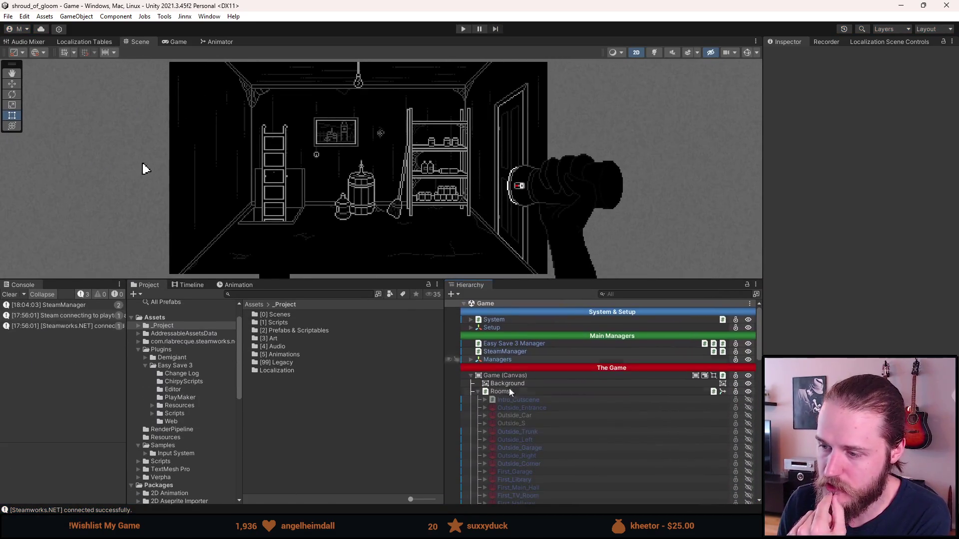
# Step: Select the inner Ladder child under Trapdoor_Locked and scroll to its Play Sounds and Switch Objects On Click settings
pyautogui.scroll(-6, 528, 438)
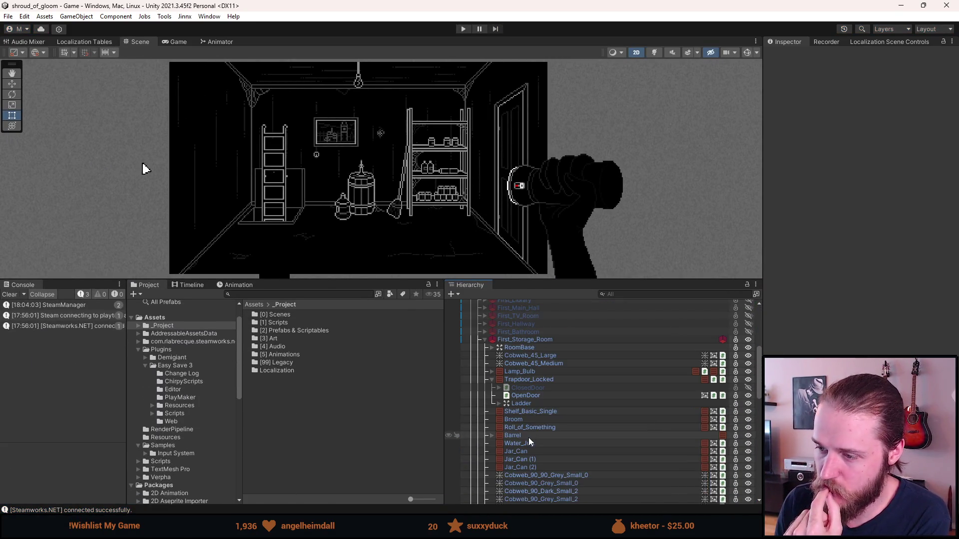
pyautogui.click(531, 403)
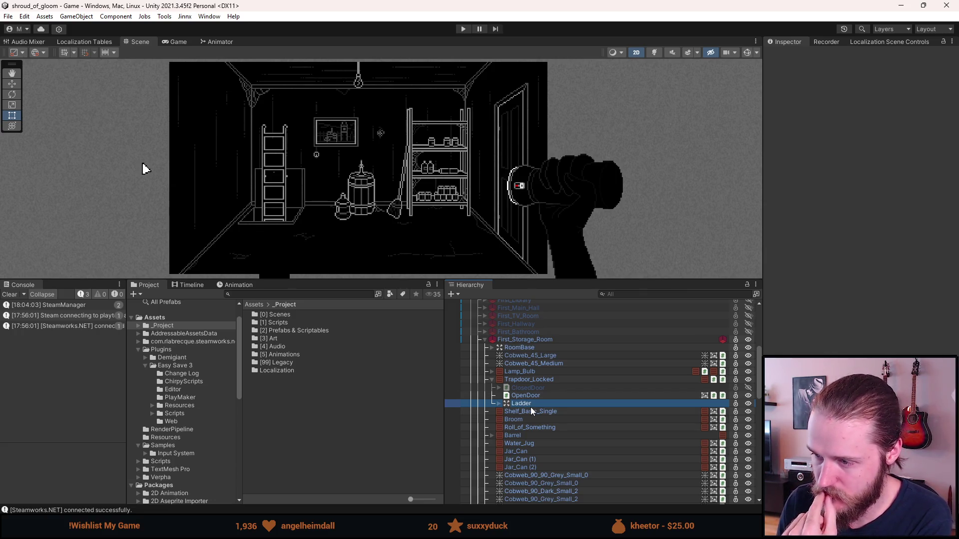
pyautogui.click(499, 404)
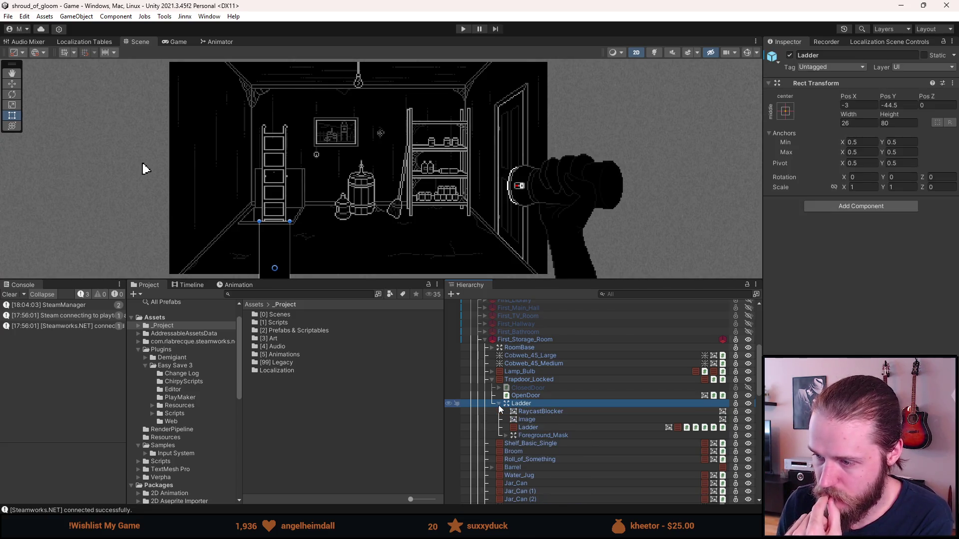
pyautogui.click(531, 413)
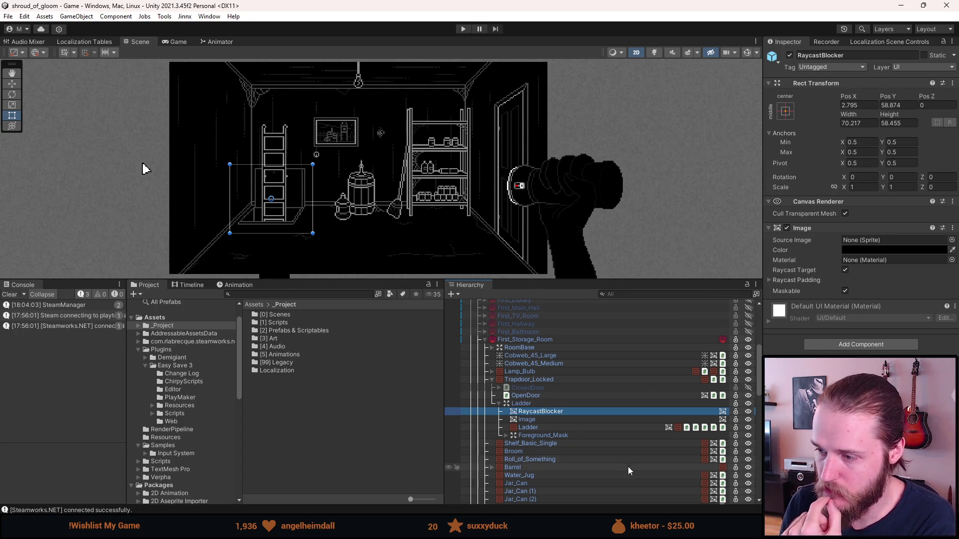
pyautogui.click(557, 429)
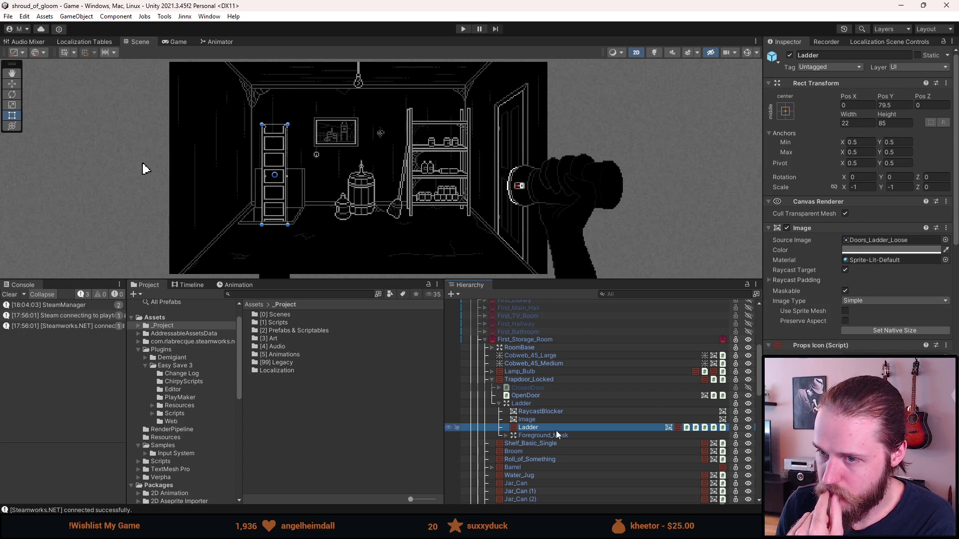
pyautogui.scroll(-15, 859, 200)
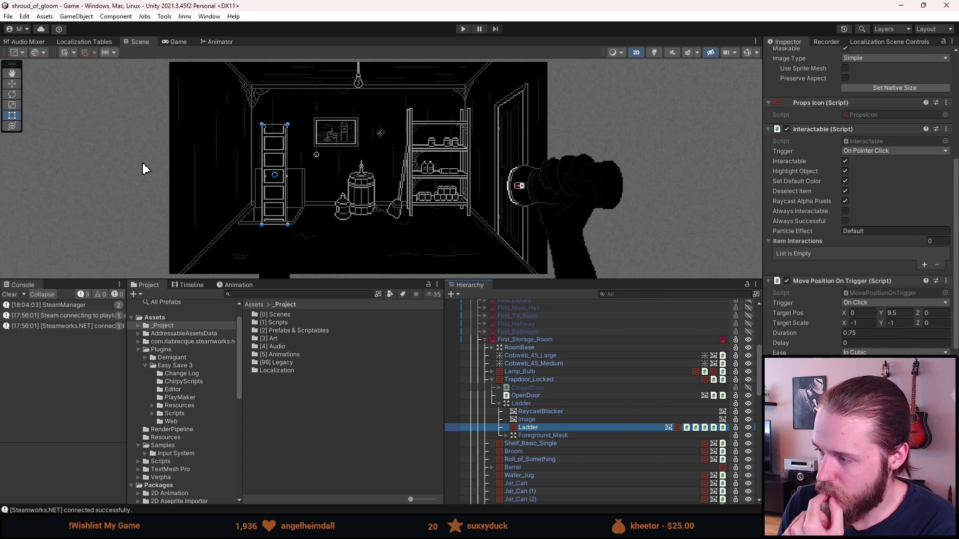
pyautogui.scroll(-10, 858, 199)
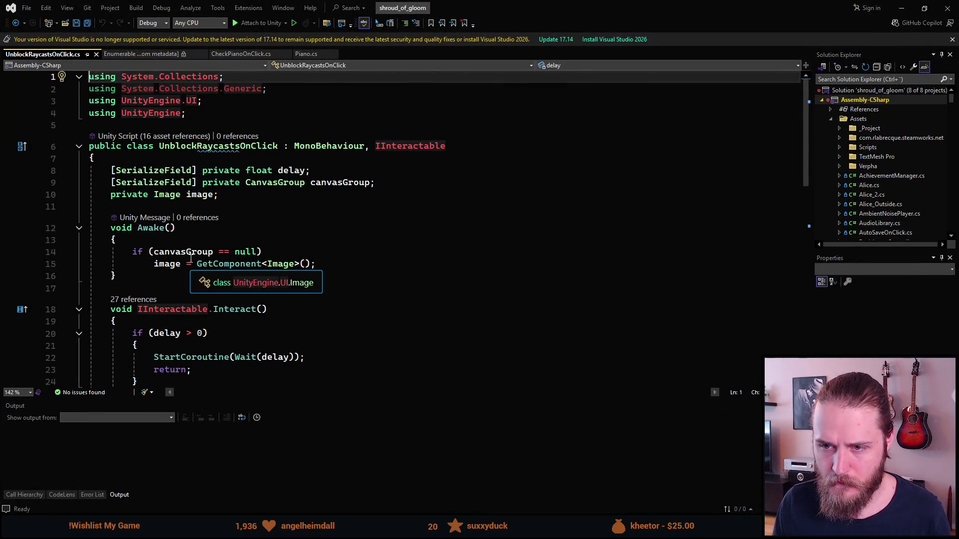
# Step: Check the canvasGroup null check in Awake of UnblockRaycastsOnClick.cs, then return to Unity
pyautogui.click(268, 251)
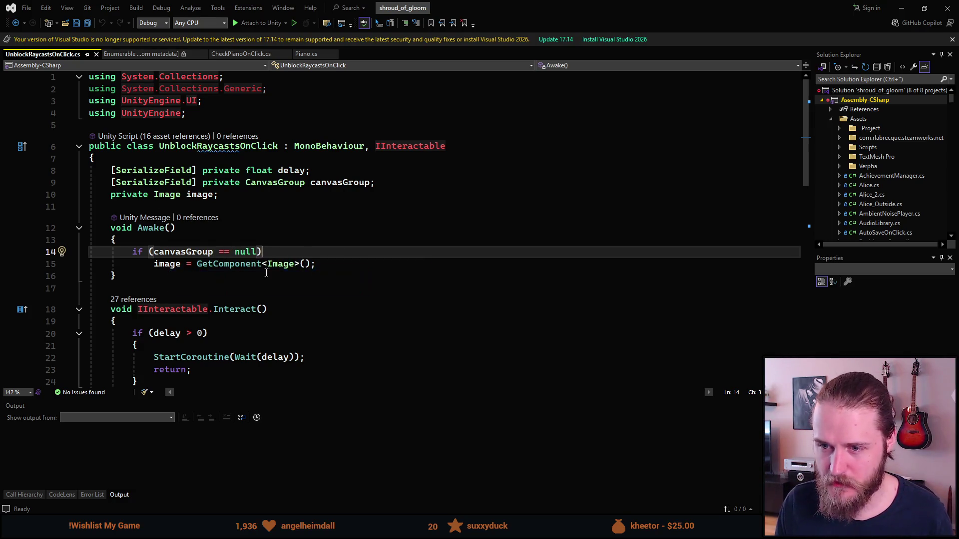
pyautogui.click(909, 9)
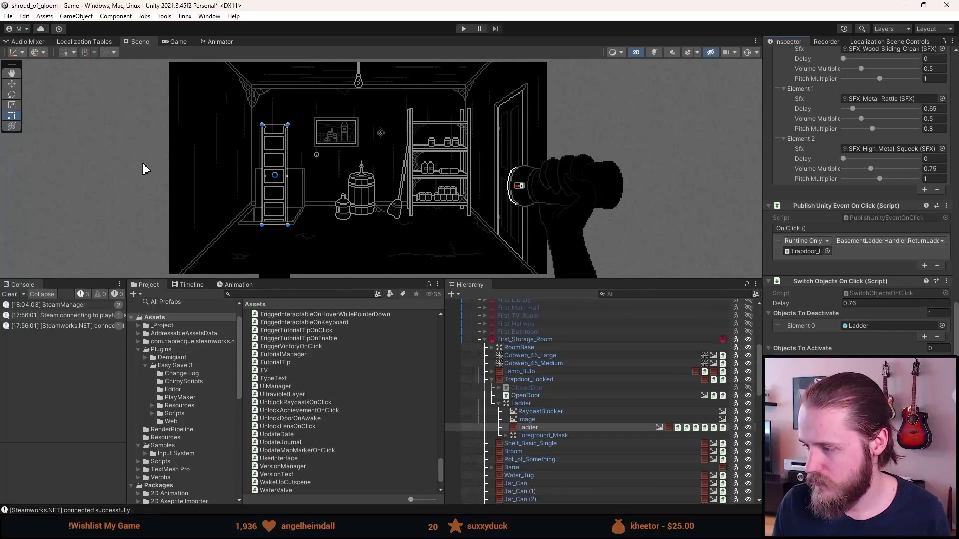
# Step: Save the scene, playtest retracting the ladder into the trapdoor, then stop play mode
pyautogui.hotkey('ctrl', 's')
pyautogui.click(464, 29)
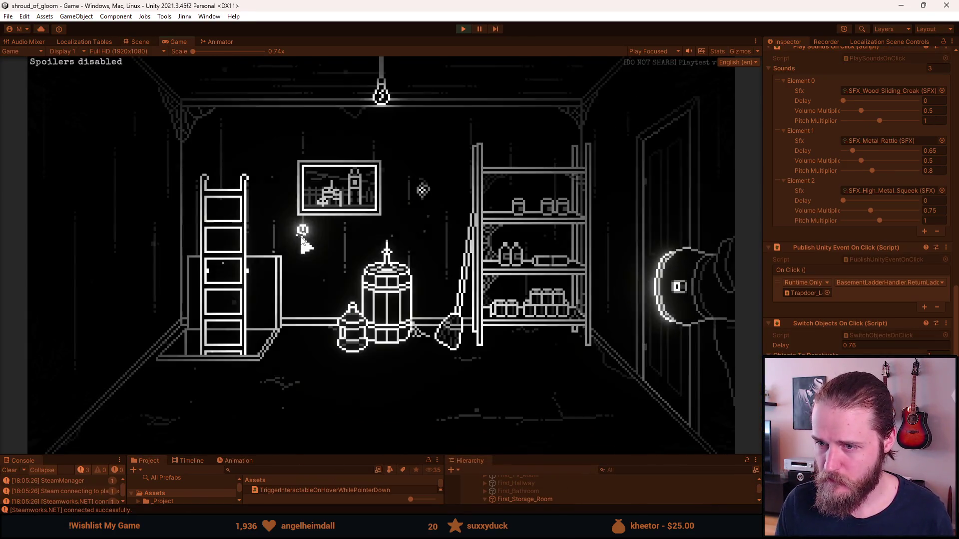
pyautogui.click(234, 245)
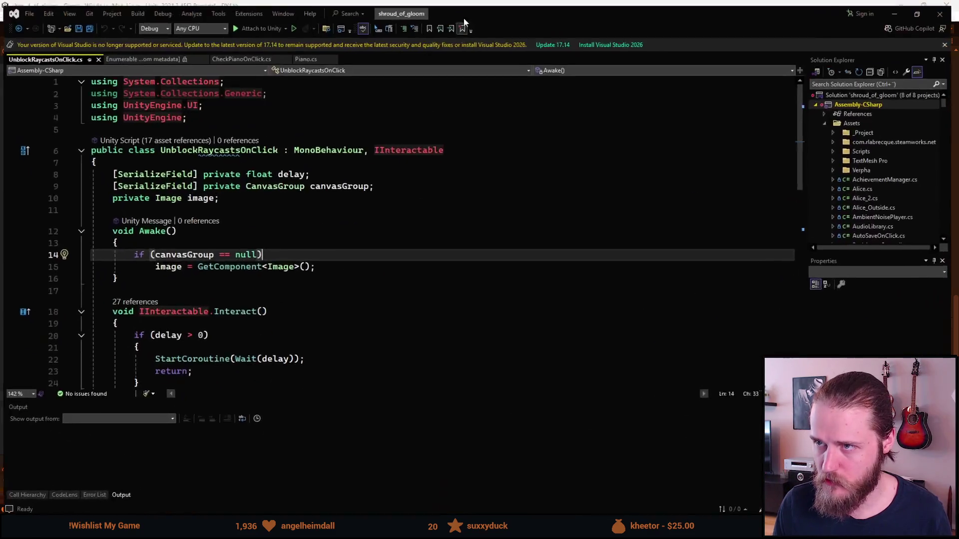
pyautogui.click(902, 6)
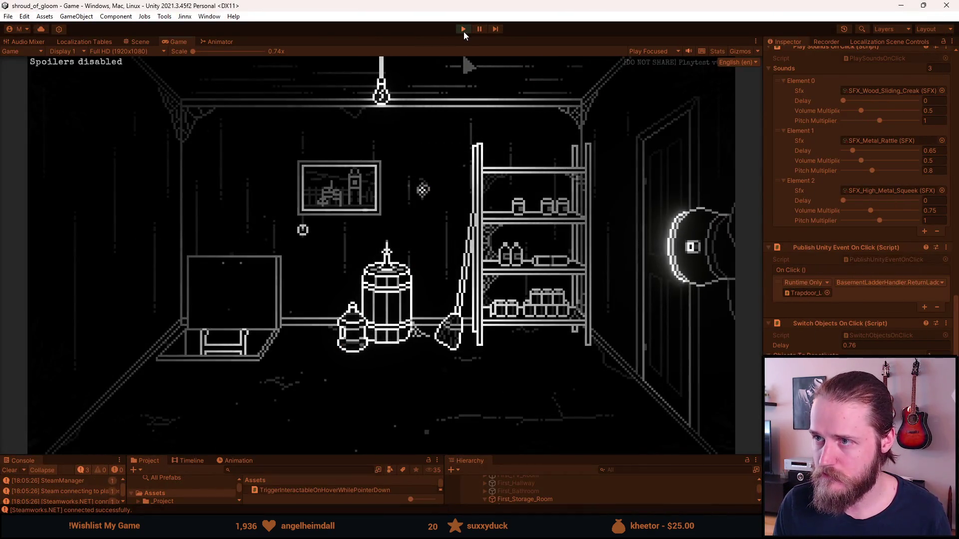
pyautogui.click(463, 29)
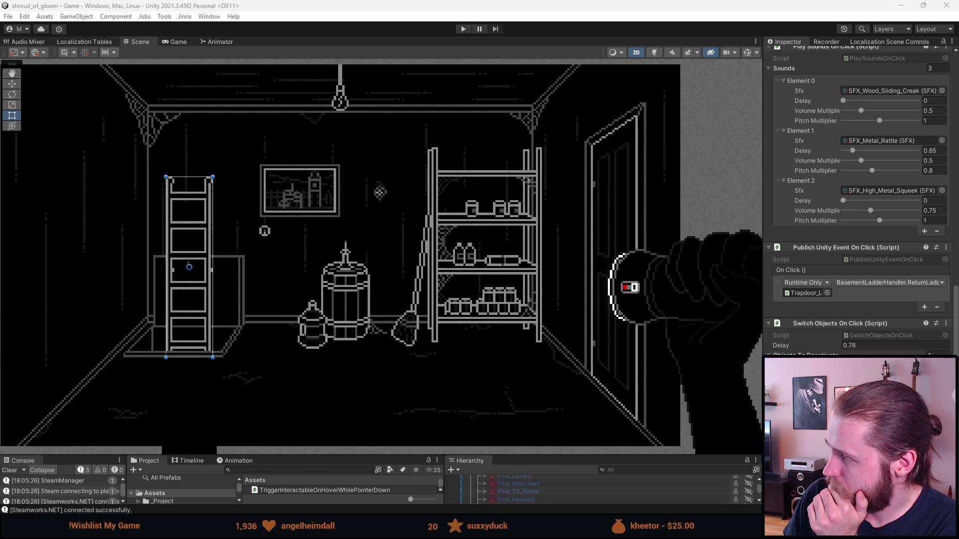
# Step: Disable the Ladder and OpenDoor objects and enable ClosedDoor on the trapdoor
pyautogui.moveTo(499, 455)
pyautogui.mouseDown()
pyautogui.moveTo(510, 289)
pyautogui.moveTo(519, 347)
pyautogui.mouseUp()
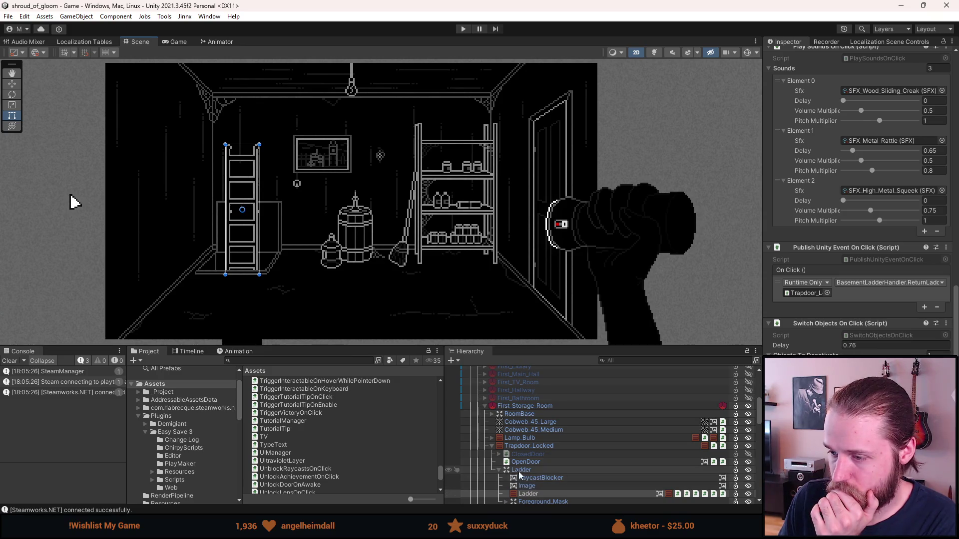
pyautogui.click(499, 469)
pyautogui.press('h')
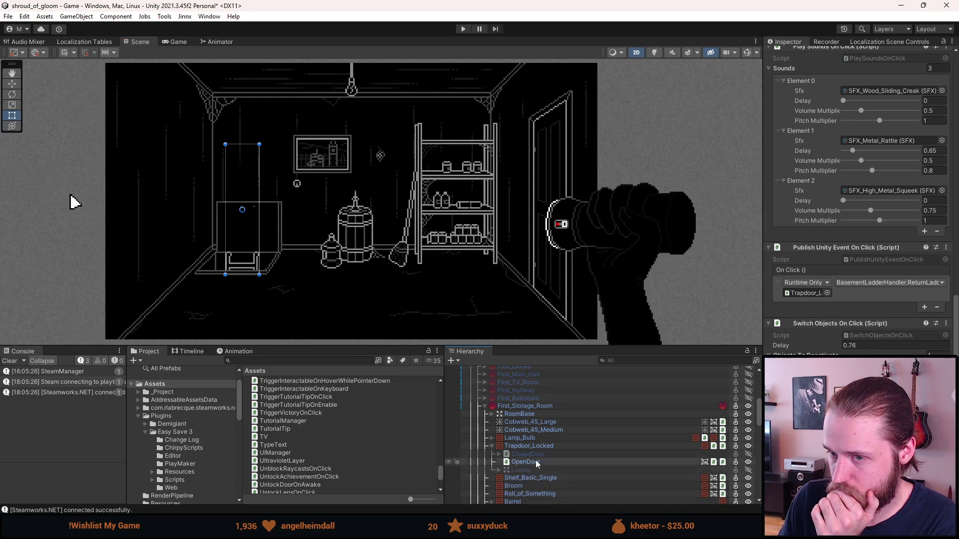
pyautogui.click(535, 460)
pyautogui.click(537, 455)
pyautogui.click(520, 470)
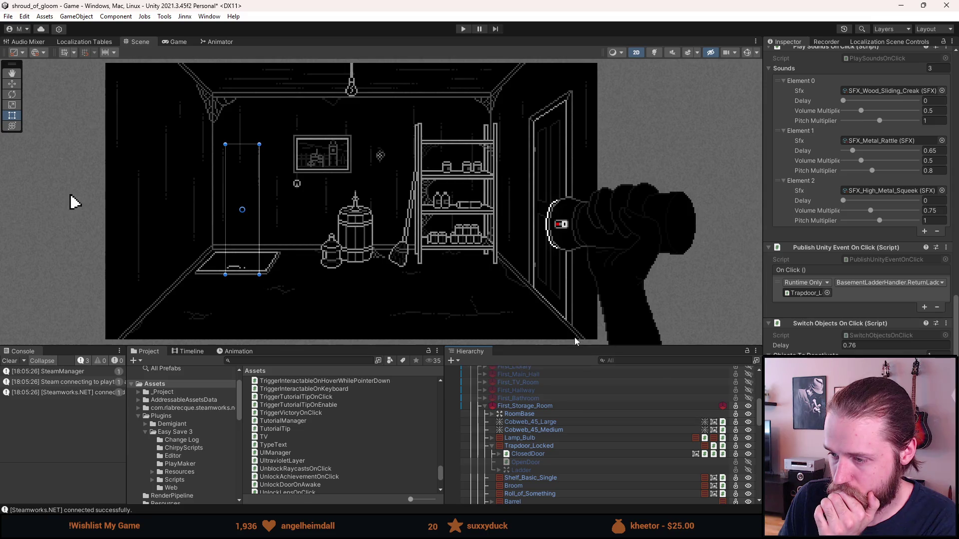
# Step: Apply all overrides to the First_Storage_Room prefab and clear the Console
pyautogui.click(485, 406)
pyautogui.click(541, 406)
pyautogui.click(904, 65)
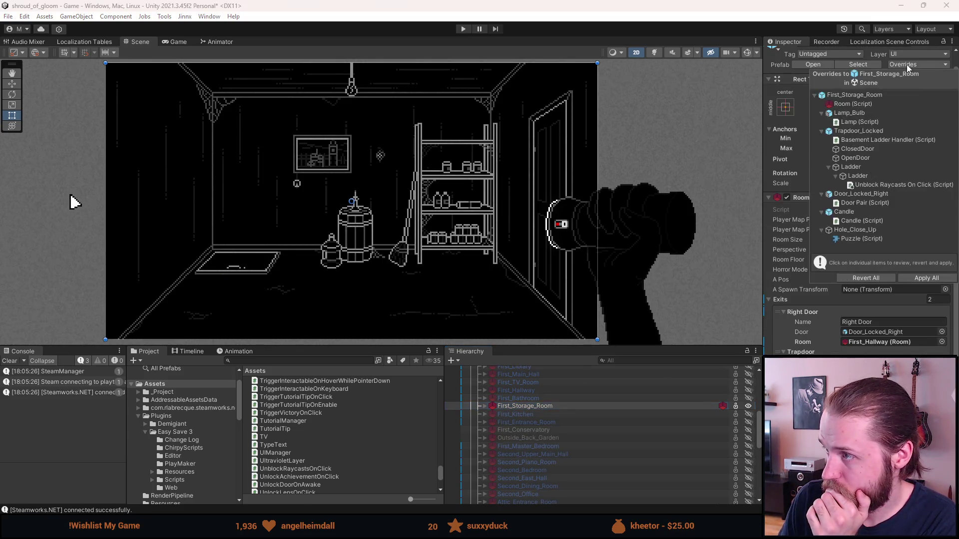
pyautogui.click(929, 278)
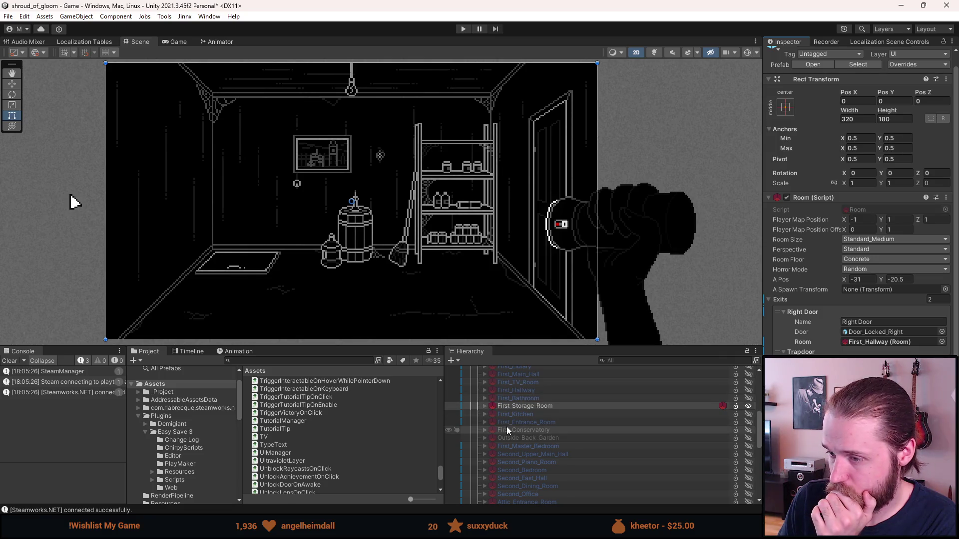
pyautogui.scroll(10, 508, 427)
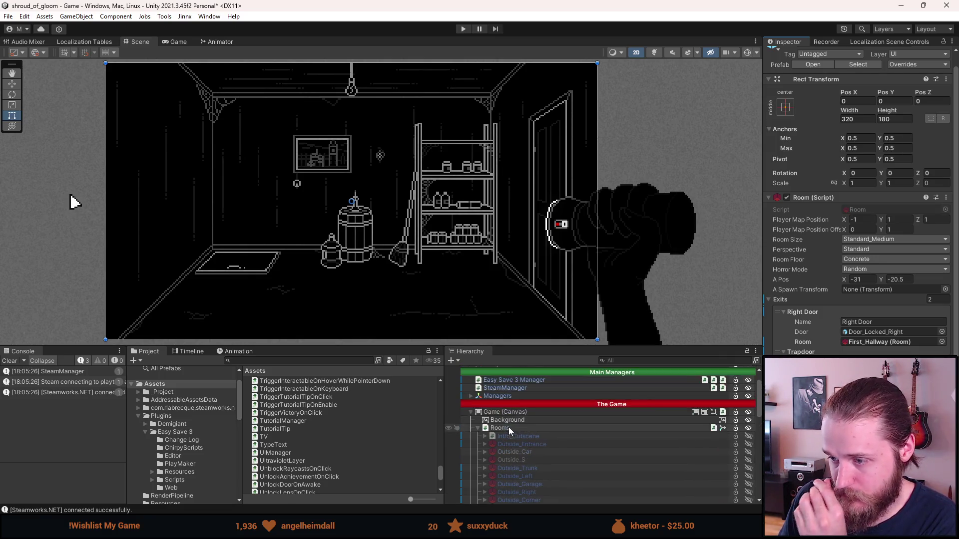
pyautogui.click(10, 361)
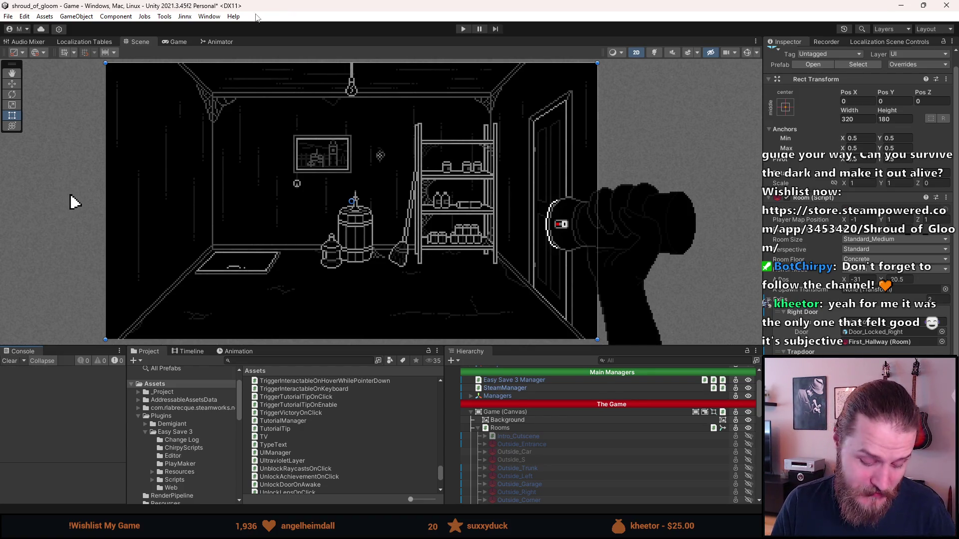
# Step: Save the scene with Ctrl+S
pyautogui.hotkey('ctrl', 's')
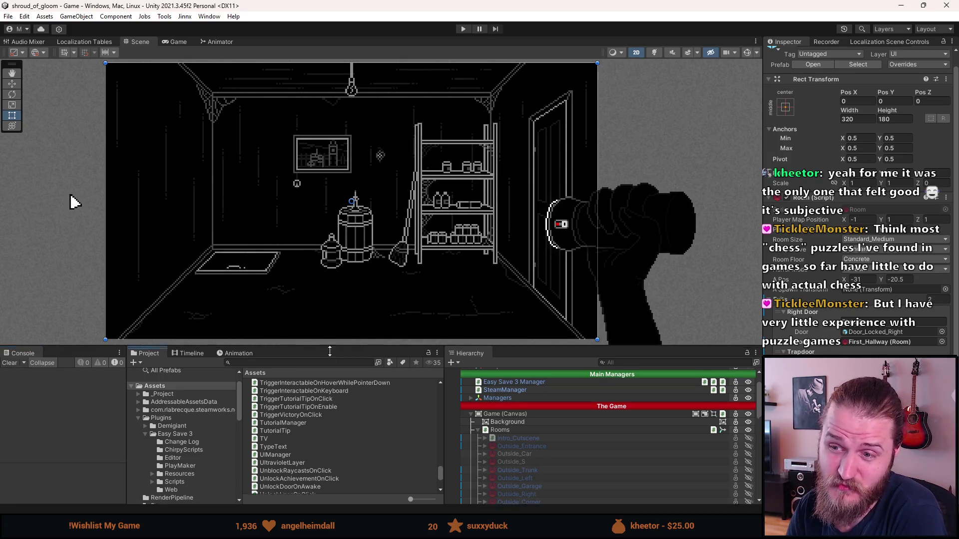
# Step: Resize the Scene view and bottom panels, then deselect the room object
pyautogui.moveTo(321, 346); pyautogui.dragTo(333, 394)
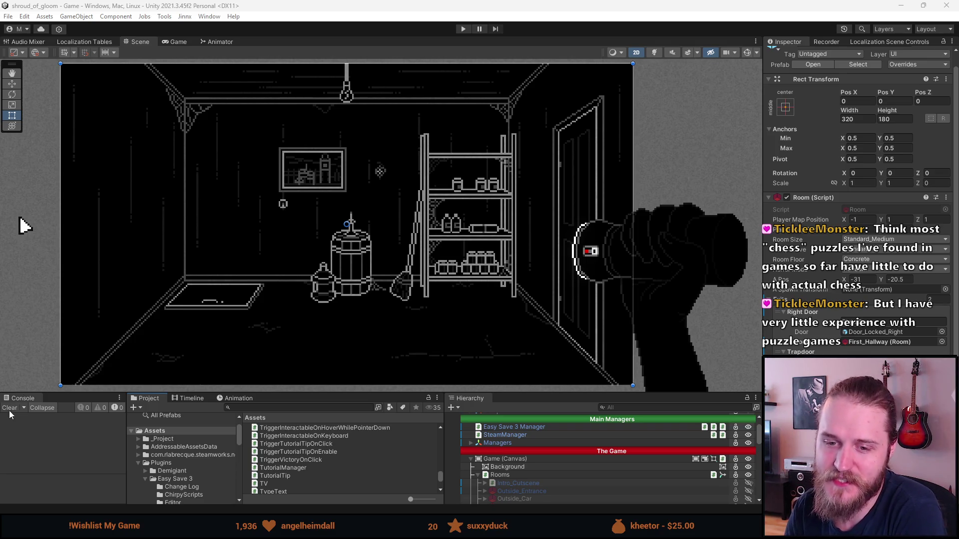
pyautogui.moveTo(315, 394); pyautogui.dragTo(314, 342)
pyautogui.click(46, 220)
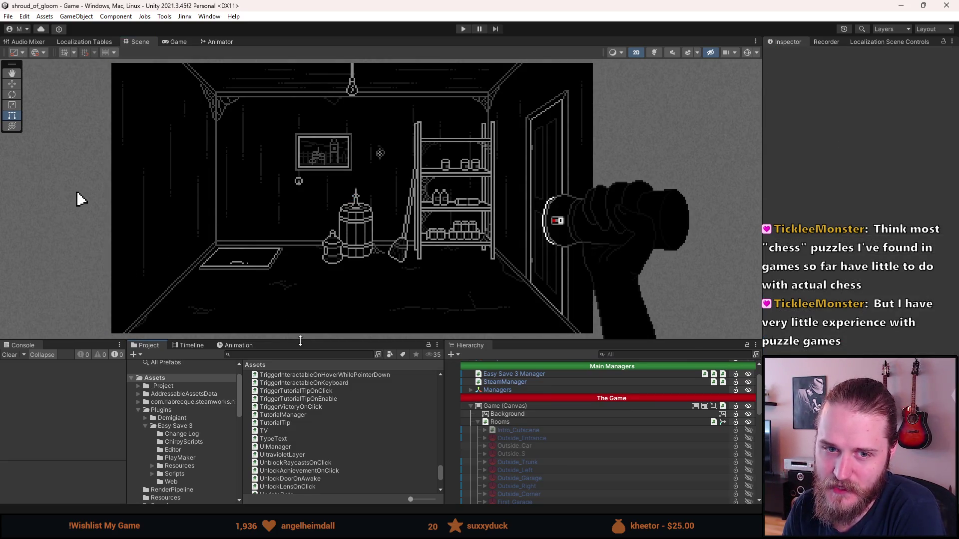
# Step: Show the _Project folder contents in the Project window and clear the Console
pyautogui.moveTo(300, 342); pyautogui.dragTo(299, 324)
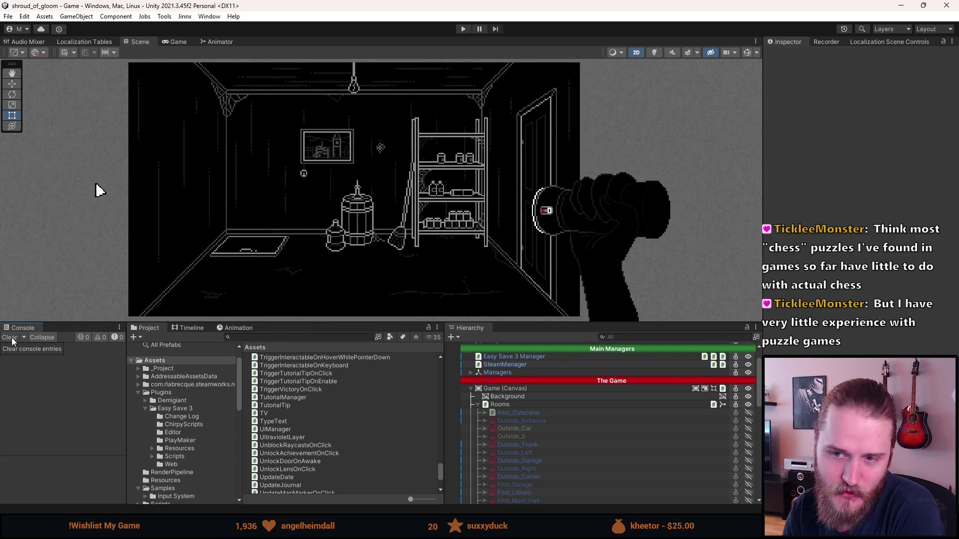
pyautogui.scroll(4, 280, 364)
pyautogui.click(185, 371)
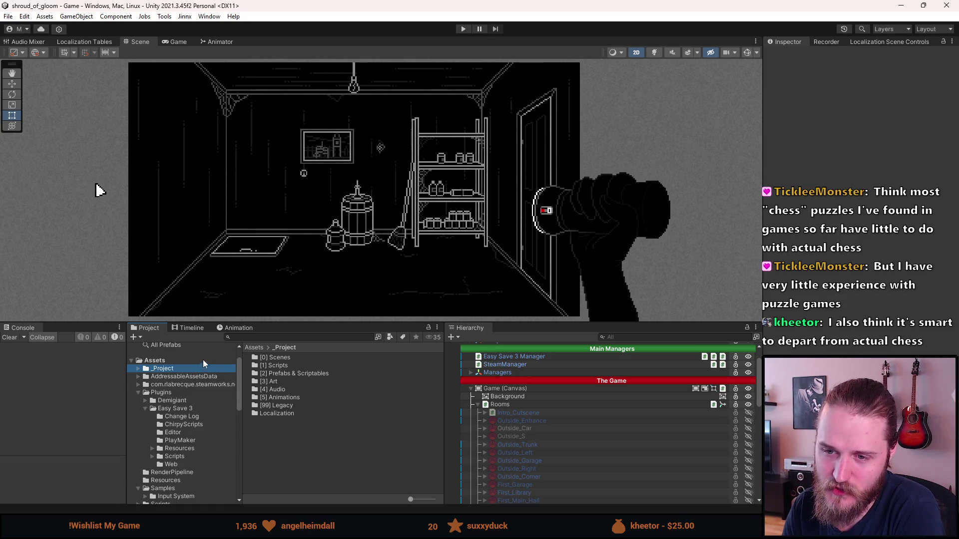
pyautogui.moveTo(274, 323)
pyautogui.mouseDown()
pyautogui.moveTo(275, 295)
pyautogui.moveTo(275, 325)
pyautogui.mouseUp()
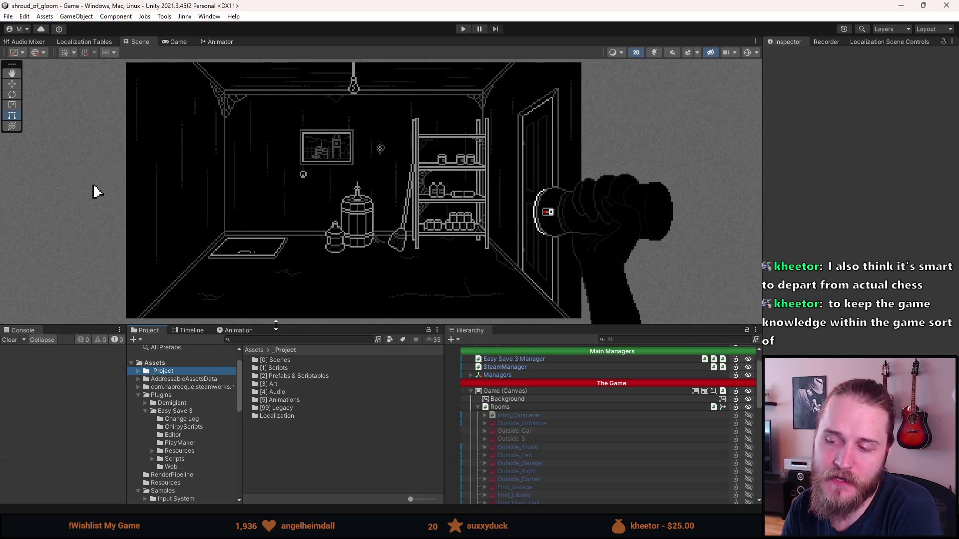
pyautogui.click(8, 341)
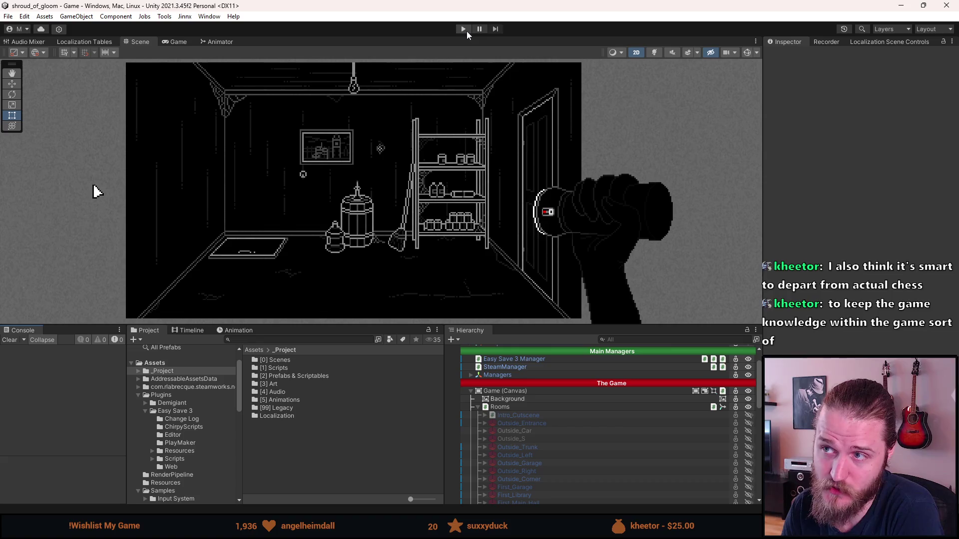
pyautogui.scroll(-4, 535, 439)
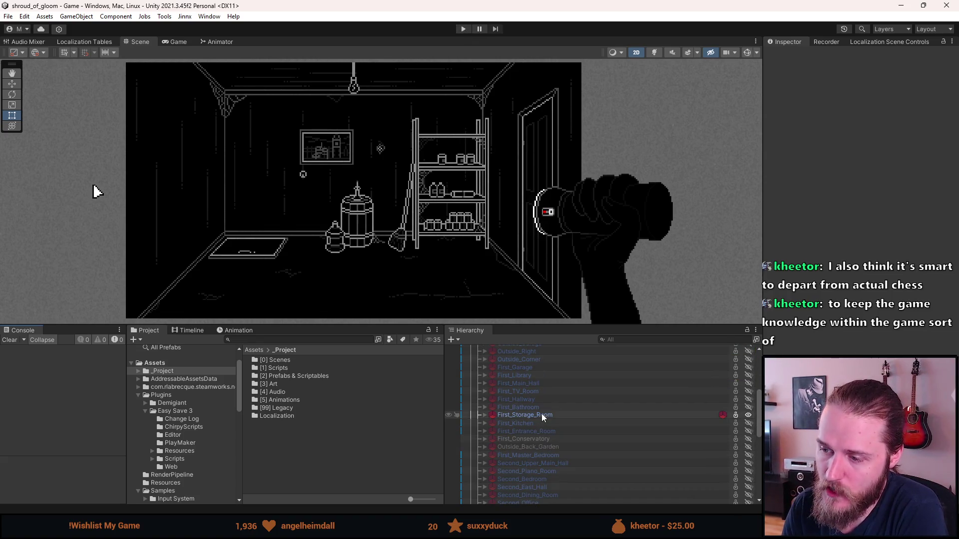
# Step: Hide First_Storage_Room, activate First_Conservatory, and play to inspect the chessboard
pyautogui.click(542, 413)
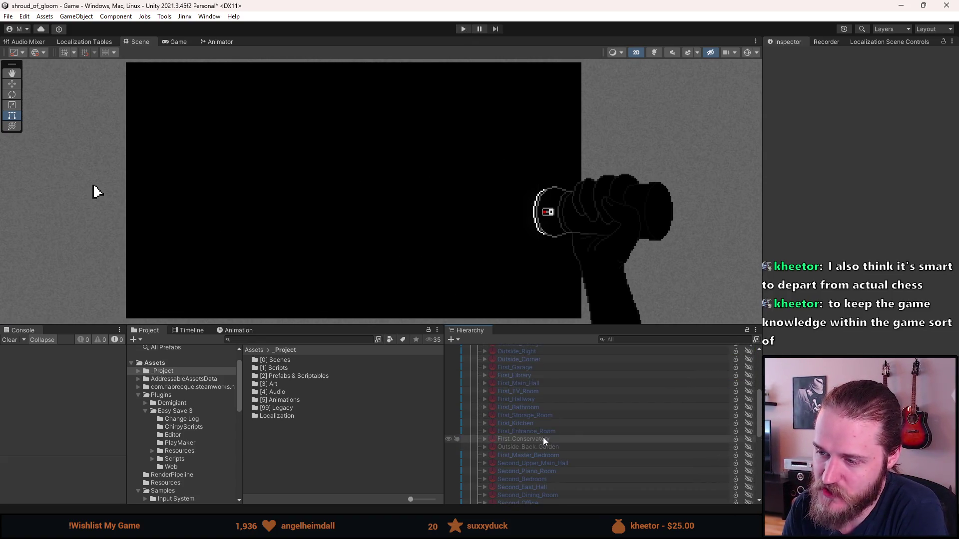
pyautogui.click(543, 438)
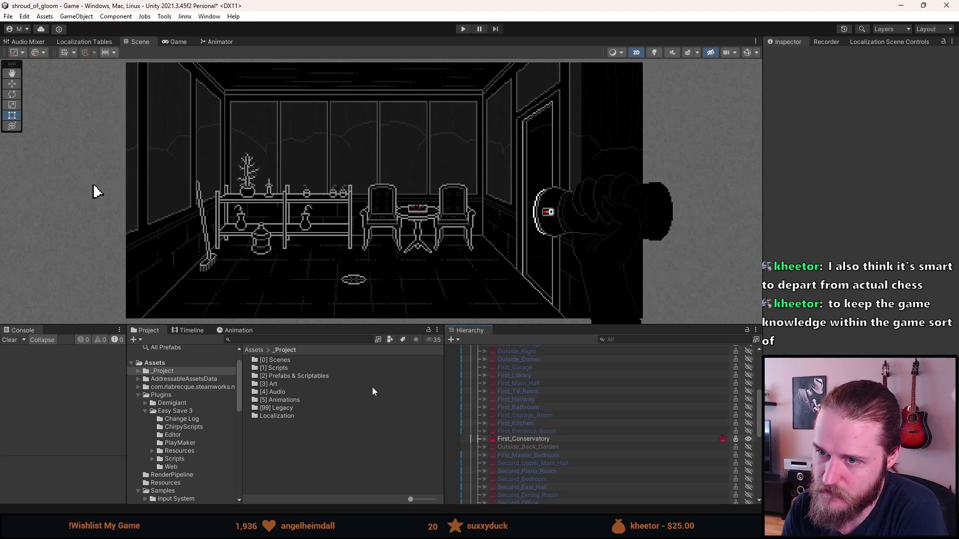
pyautogui.click(462, 30)
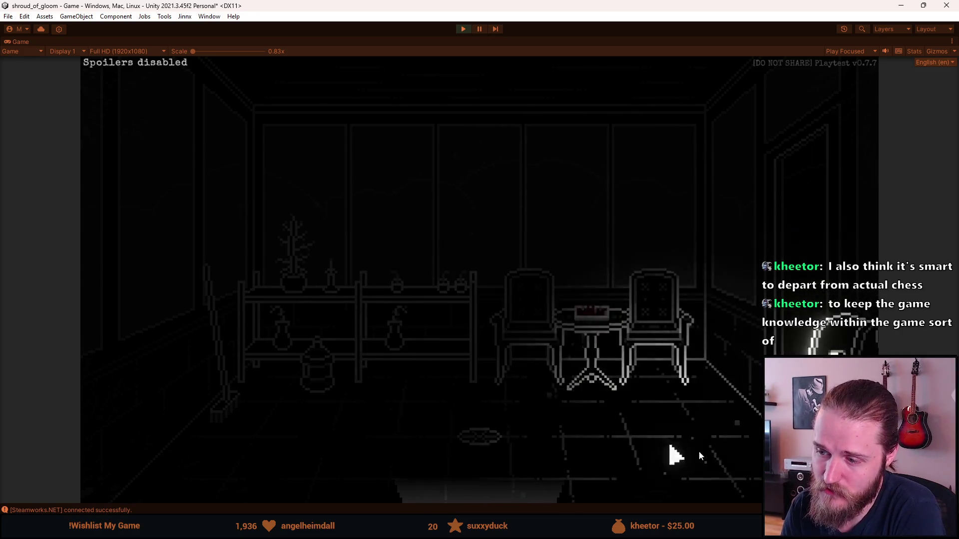
pyautogui.click(604, 319)
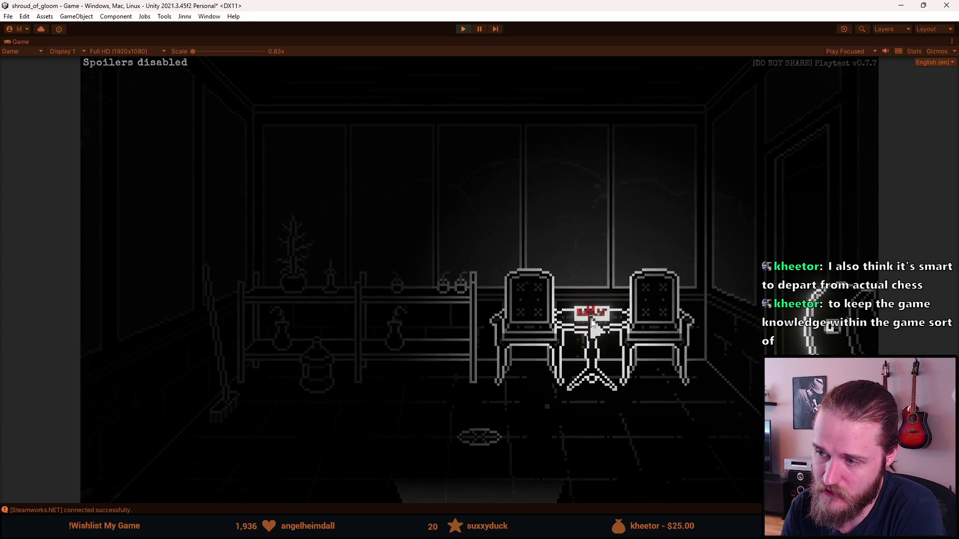
# Step: Step back from the chessboard, stop play mode, and look at the chessboard again
pyautogui.click(477, 487)
pyautogui.click(463, 28)
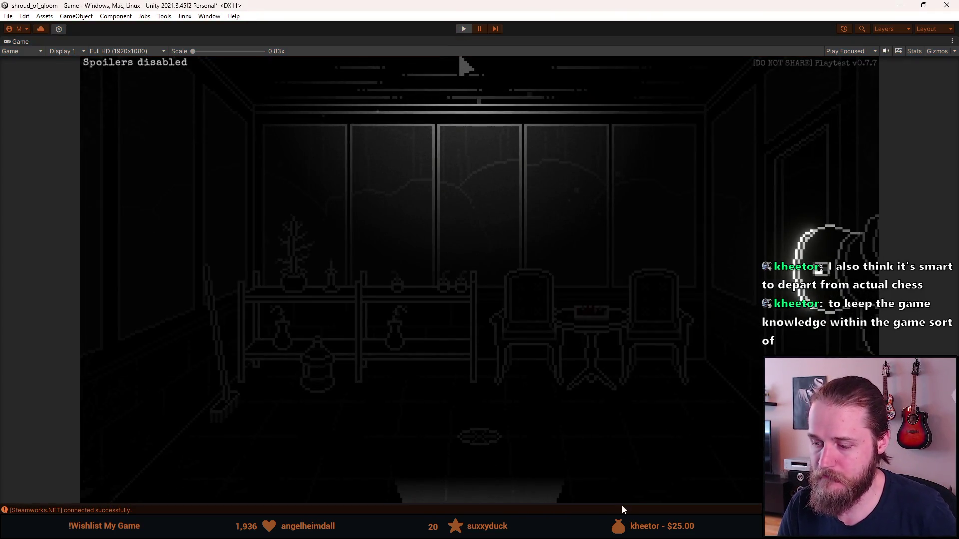
pyautogui.scroll(6, 510, 442)
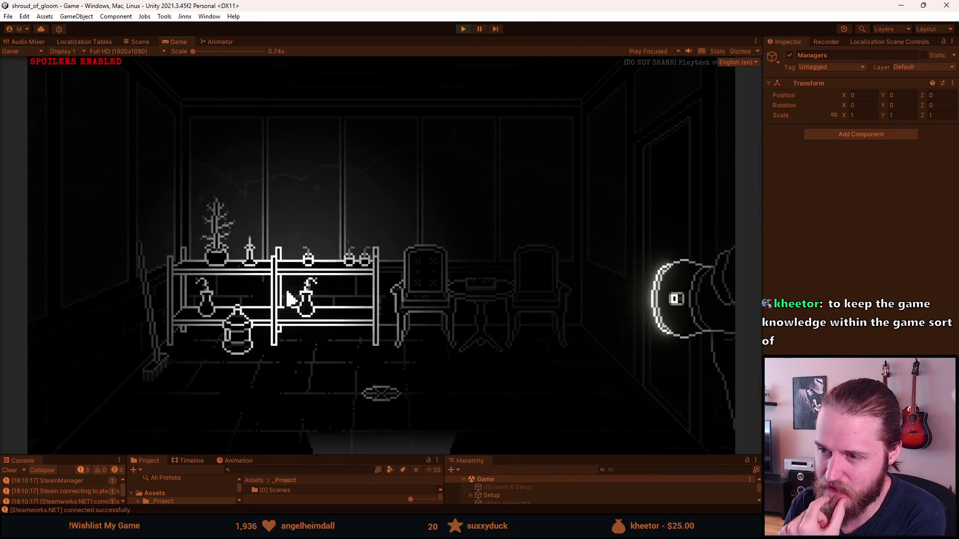
pyautogui.click(491, 286)
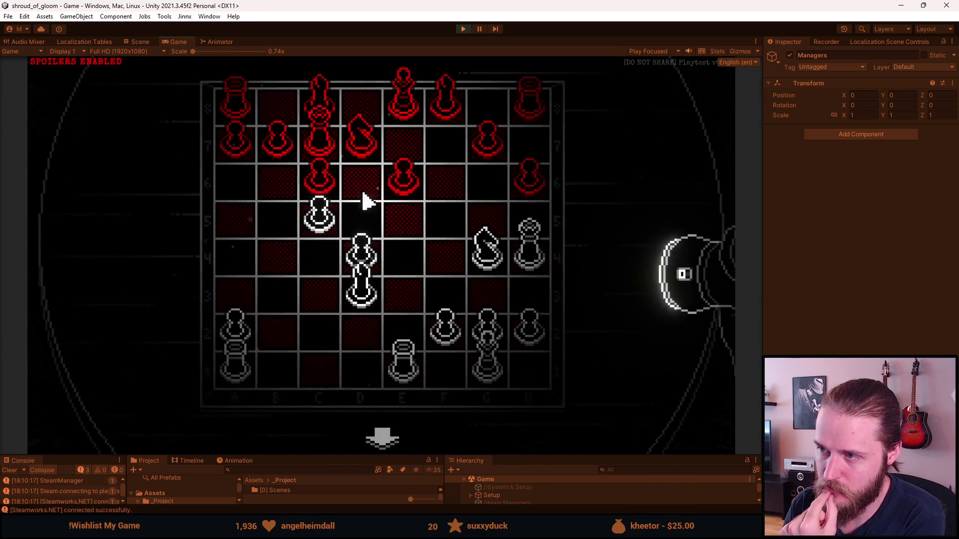
# Step: Back away from the chessboard, Save & Quit, and start a new game in Slot 2
pyautogui.click(385, 439)
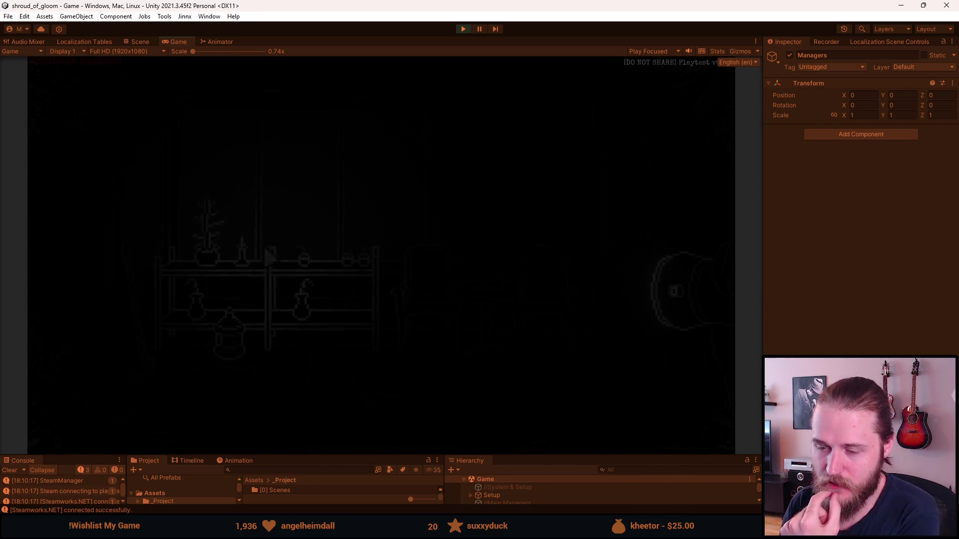
pyautogui.press('Escape')
pyautogui.click(384, 324)
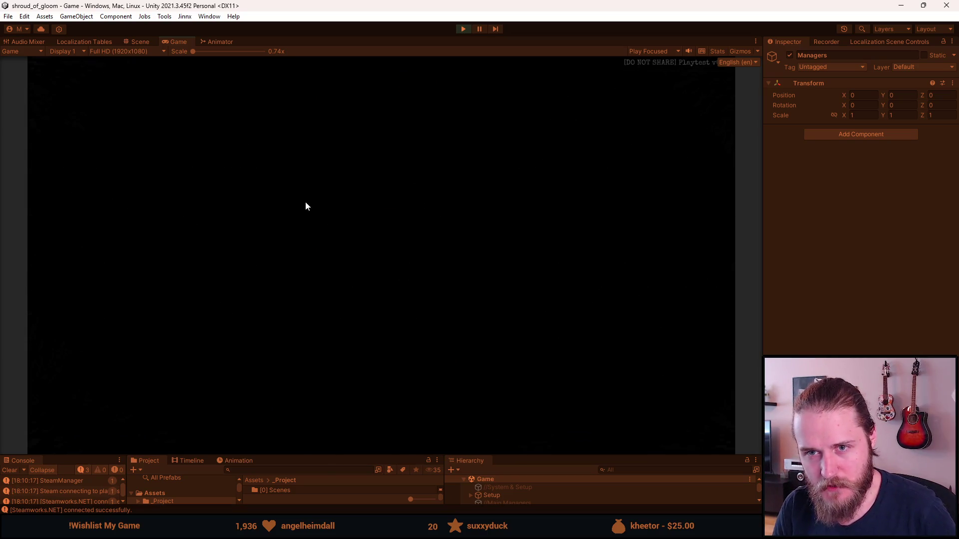
pyautogui.click(204, 256)
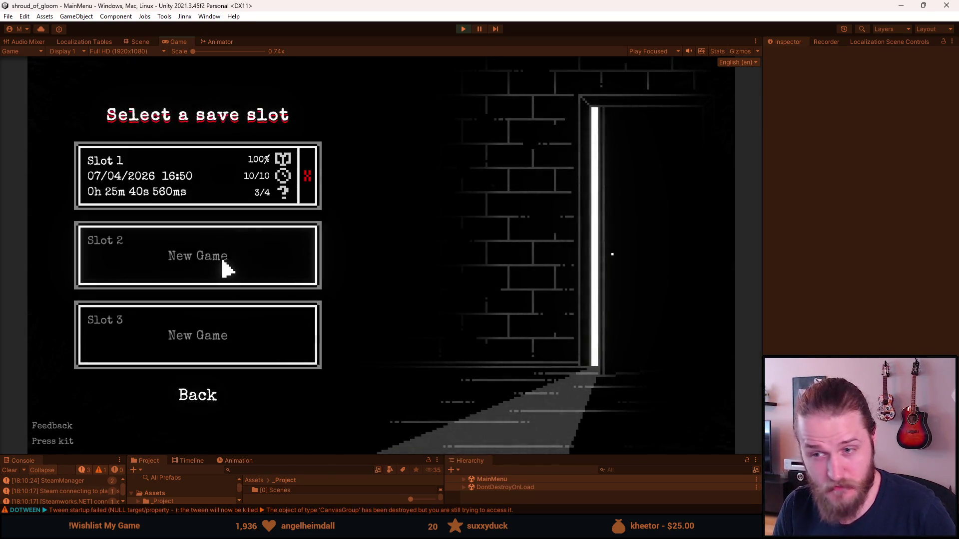
pyautogui.click(221, 257)
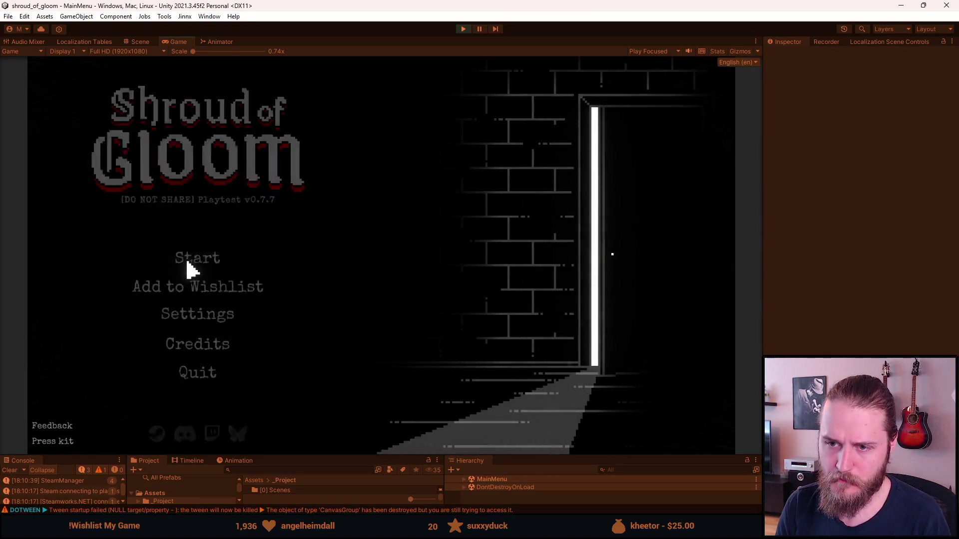
pyautogui.click(192, 262)
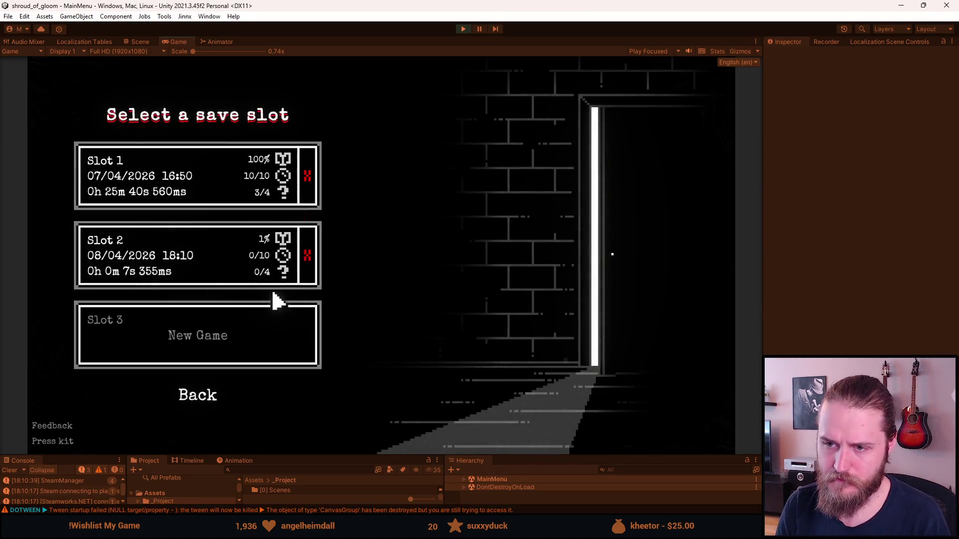
# Step: Delete the Slot 2 save and start a new game in the emptied slot
pyautogui.click(307, 255)
pyautogui.click(400, 269)
pyautogui.click(197, 255)
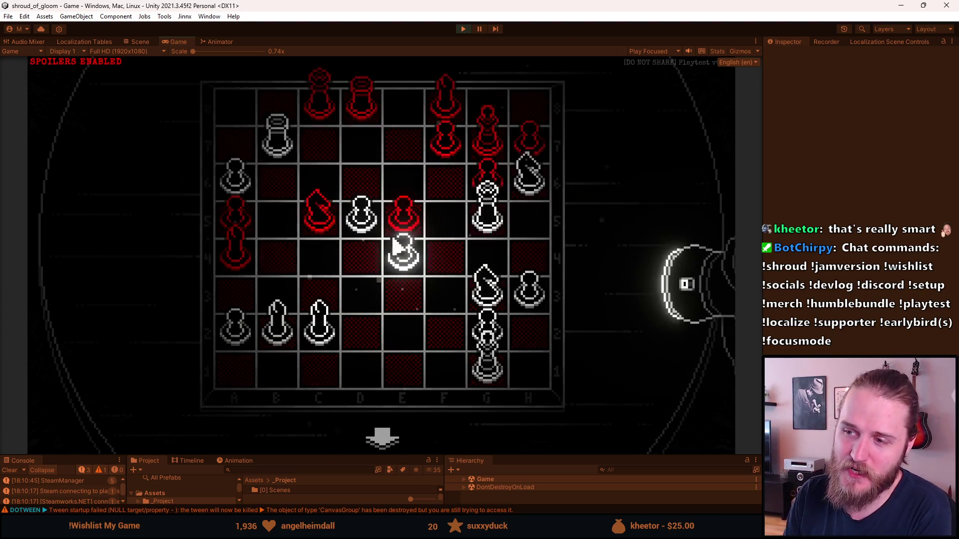
# Step: Try moving the white g1/g2 piece stack, dismiss the better-move hint, and leave the chessboard
pyautogui.click(488, 363)
pyautogui.click(542, 353)
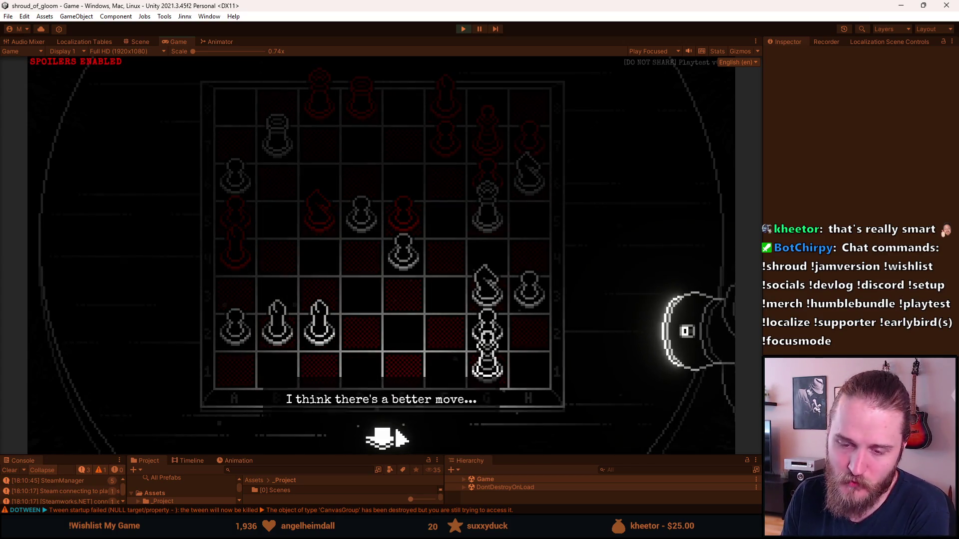
pyautogui.click(395, 437)
pyautogui.rightClick(439, 300)
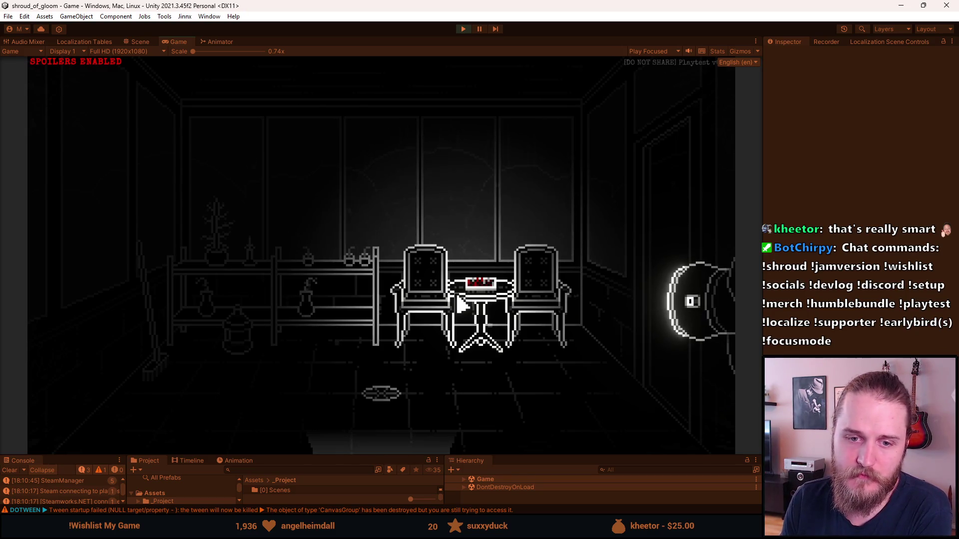
pyautogui.click(479, 294)
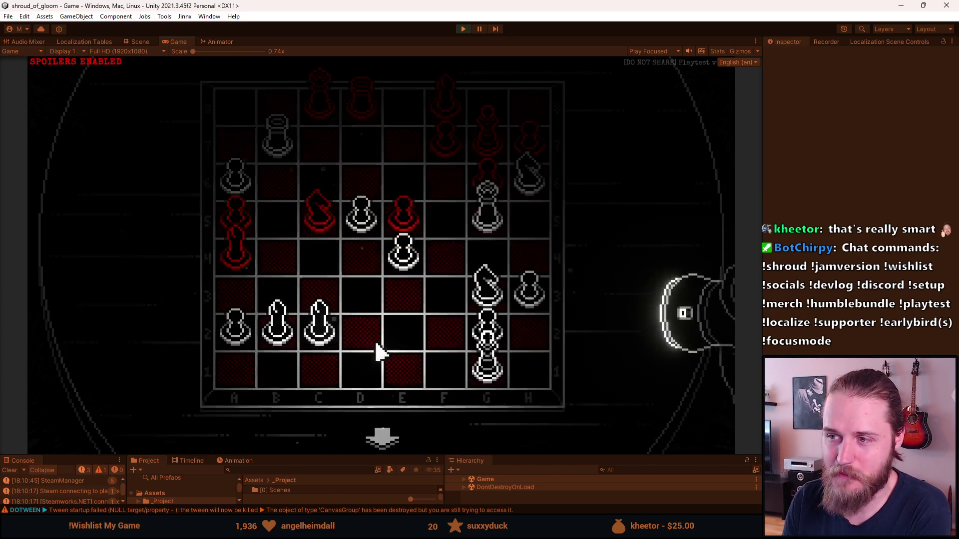
pyautogui.click(381, 439)
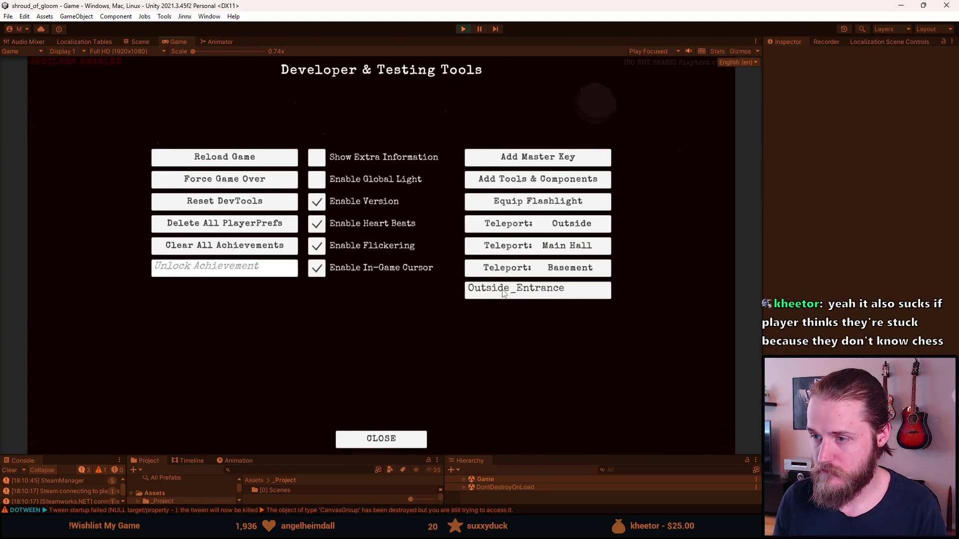
# Step: Close the Developer & Testing Tools menu and bring up the journal's Notes page with the optional chess objective
pyautogui.click(394, 438)
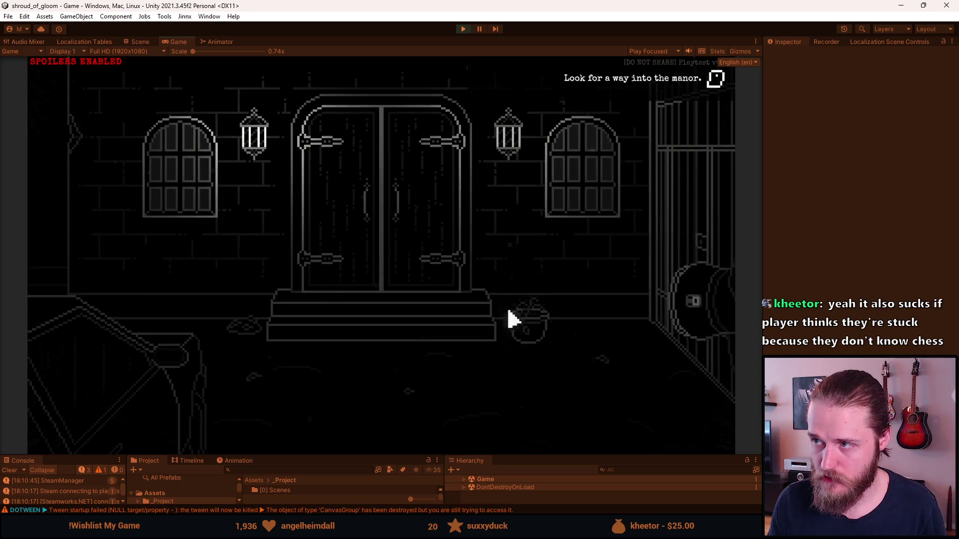
pyautogui.press('j')
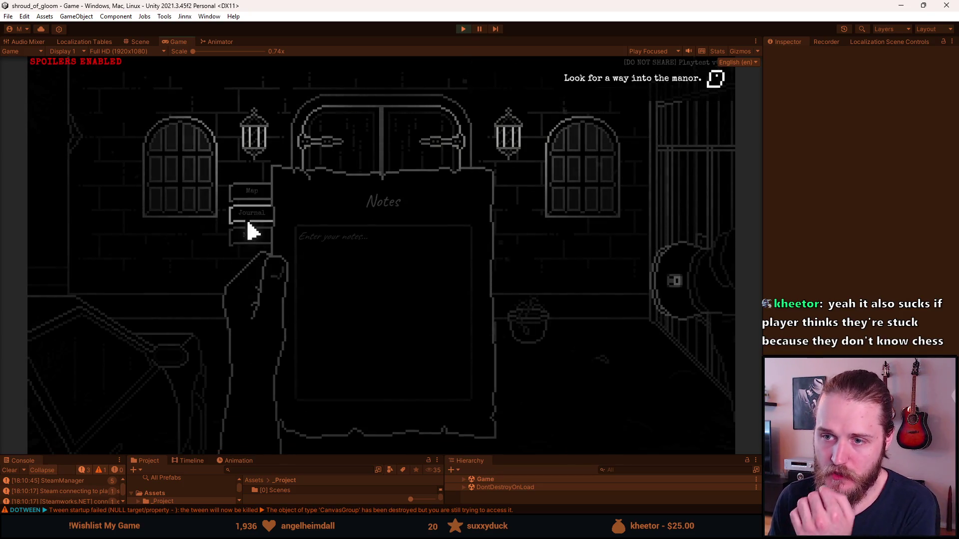